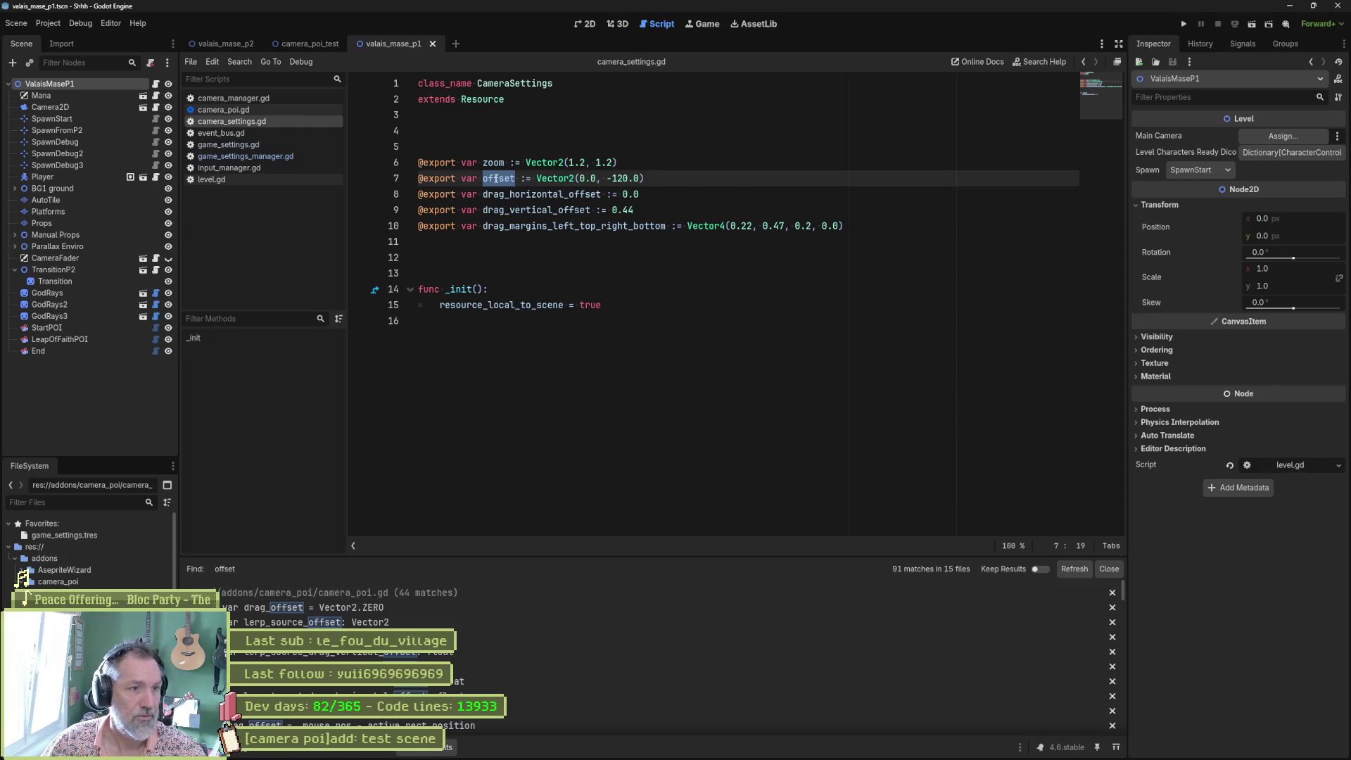
Search all project files for 'offset' as a whole word, narrowing results to 14 matches in 8 files
{"action": "key", "text": "ctrl+shift+f"}
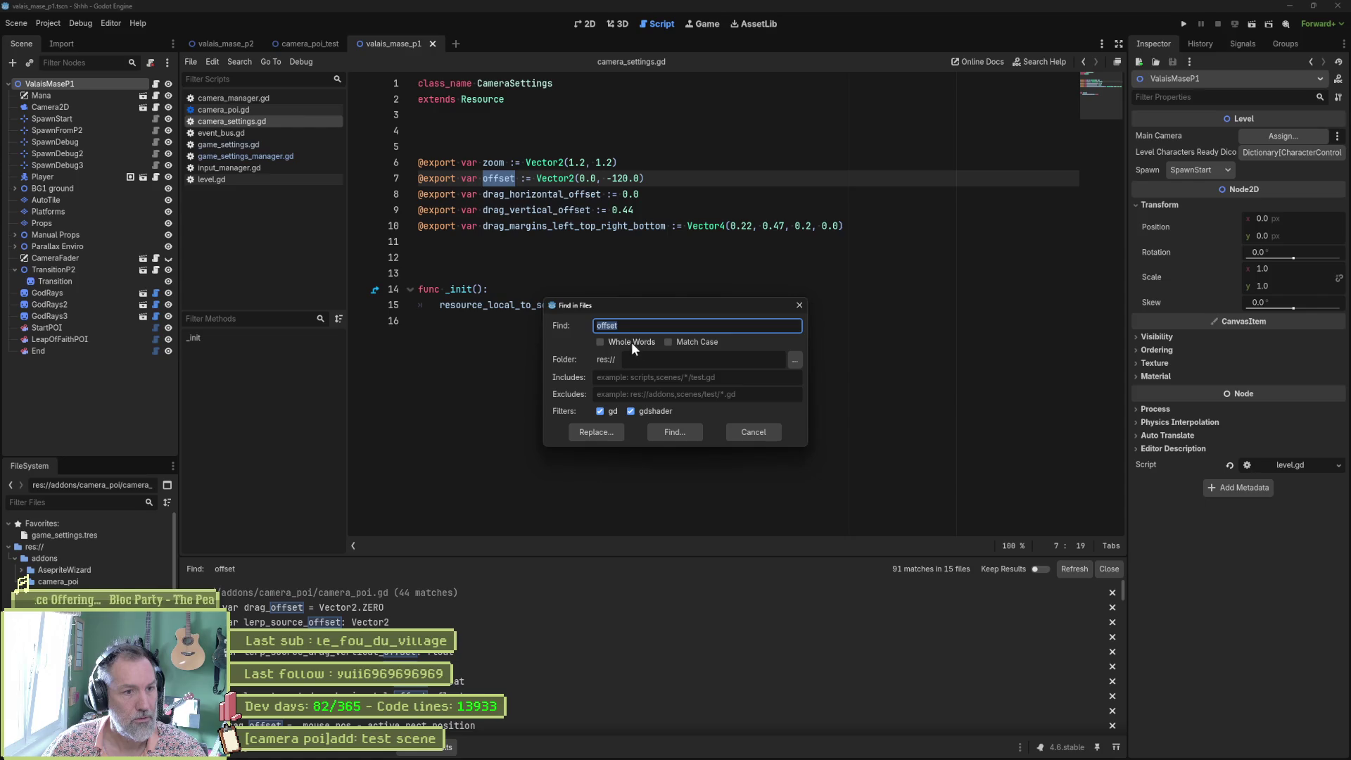
{"action": "left_click", "coordinate": [627, 341]}
{"action": "left_click", "coordinate": [675, 433]}
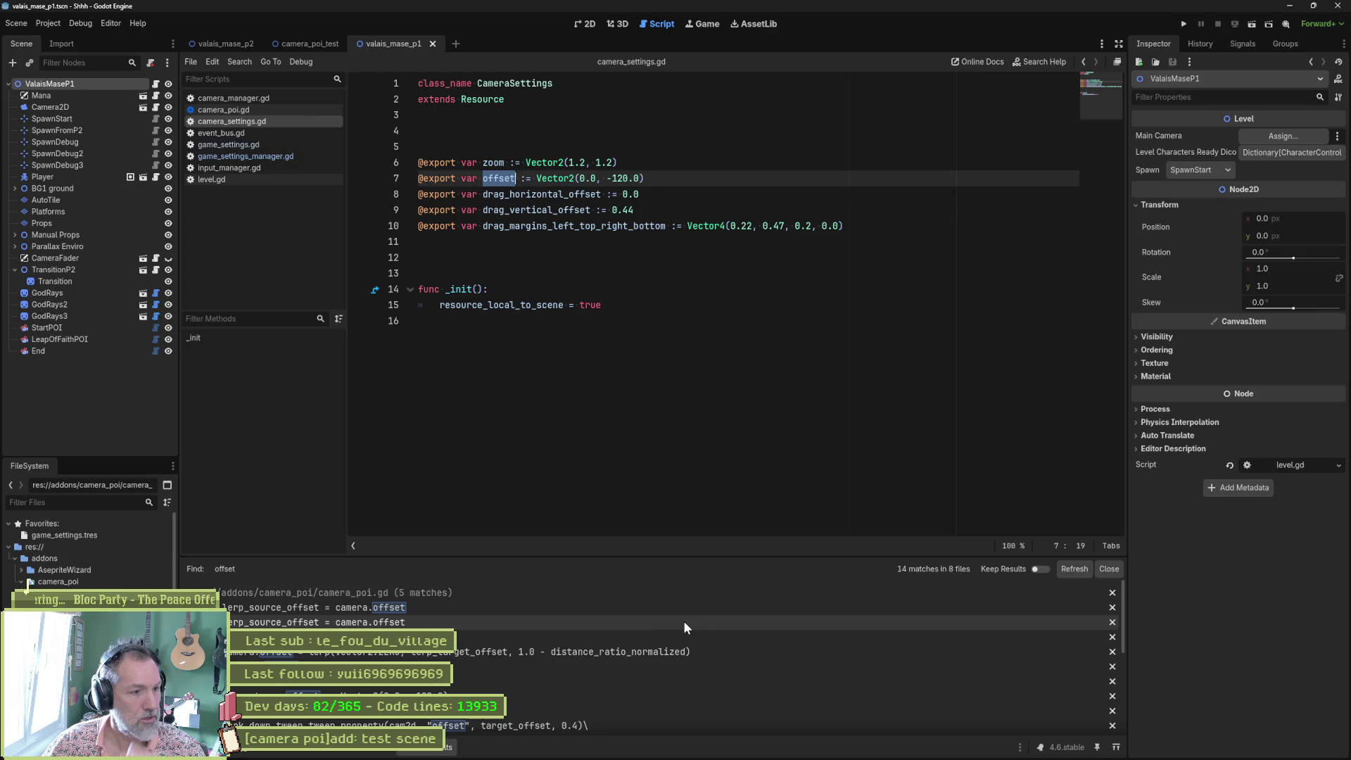
Inspect the offset matches in camera_poi.gd at lines 422 and the commented-out 497
{"action": "left_click", "coordinate": [460, 606]}
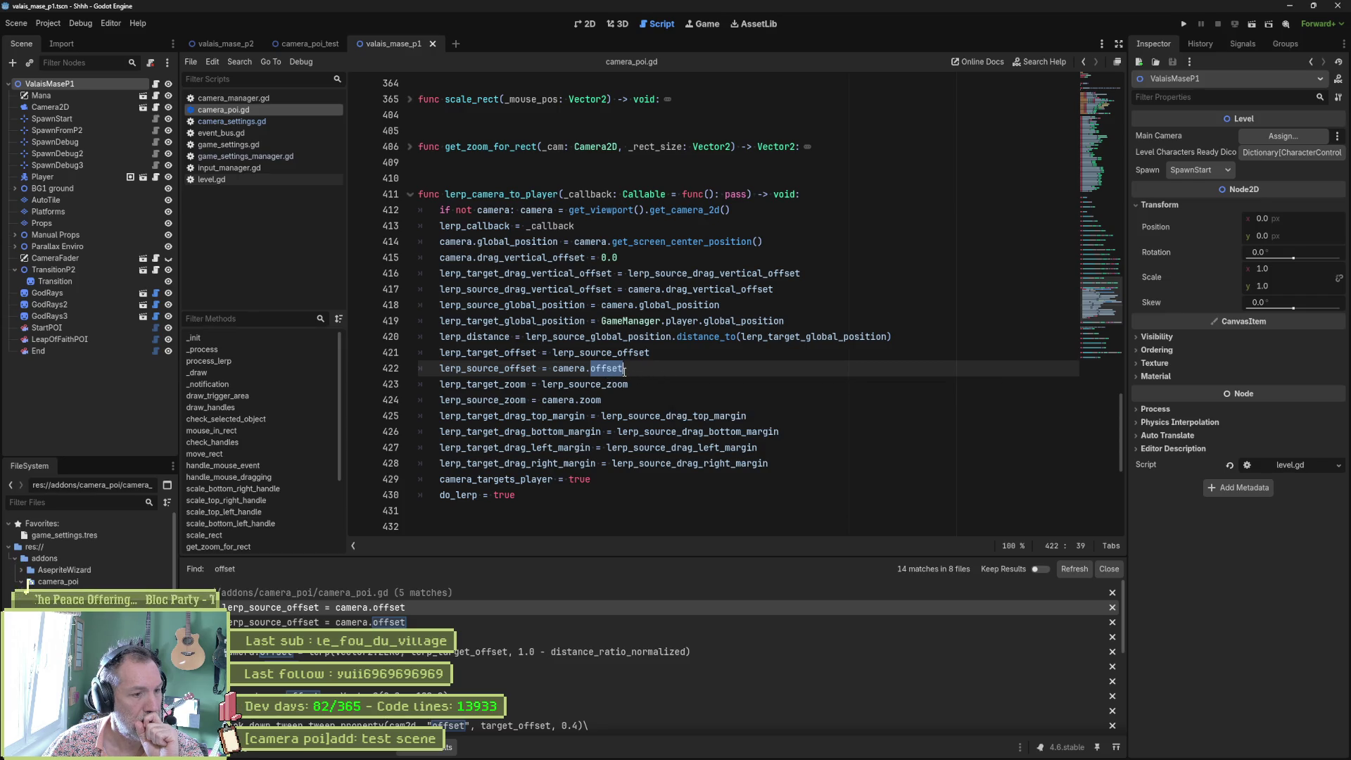
{"action": "mouse_move", "coordinate": [623, 371]}
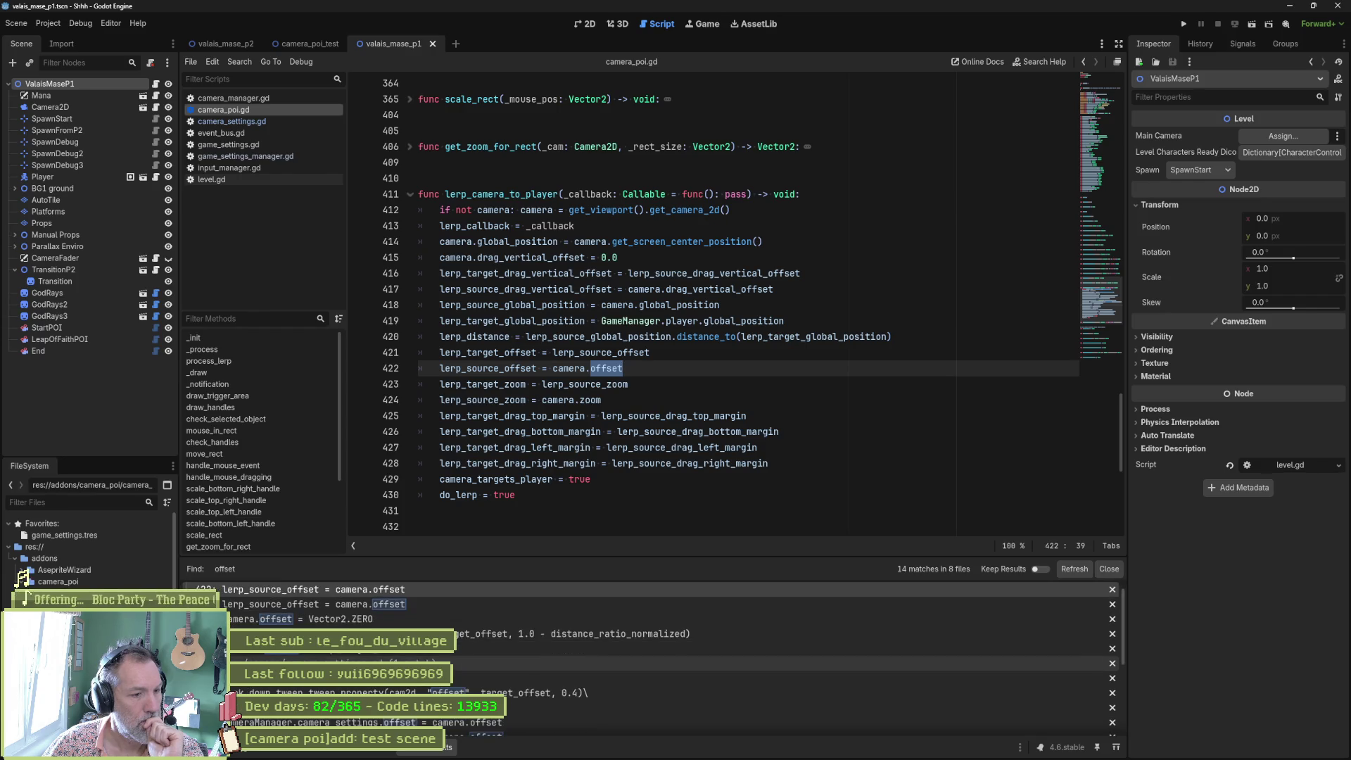
{"action": "left_click", "coordinate": [427, 667]}
{"action": "scroll", "coordinate": [541, 503], "scroll_direction": "down", "scroll_amount": 1}
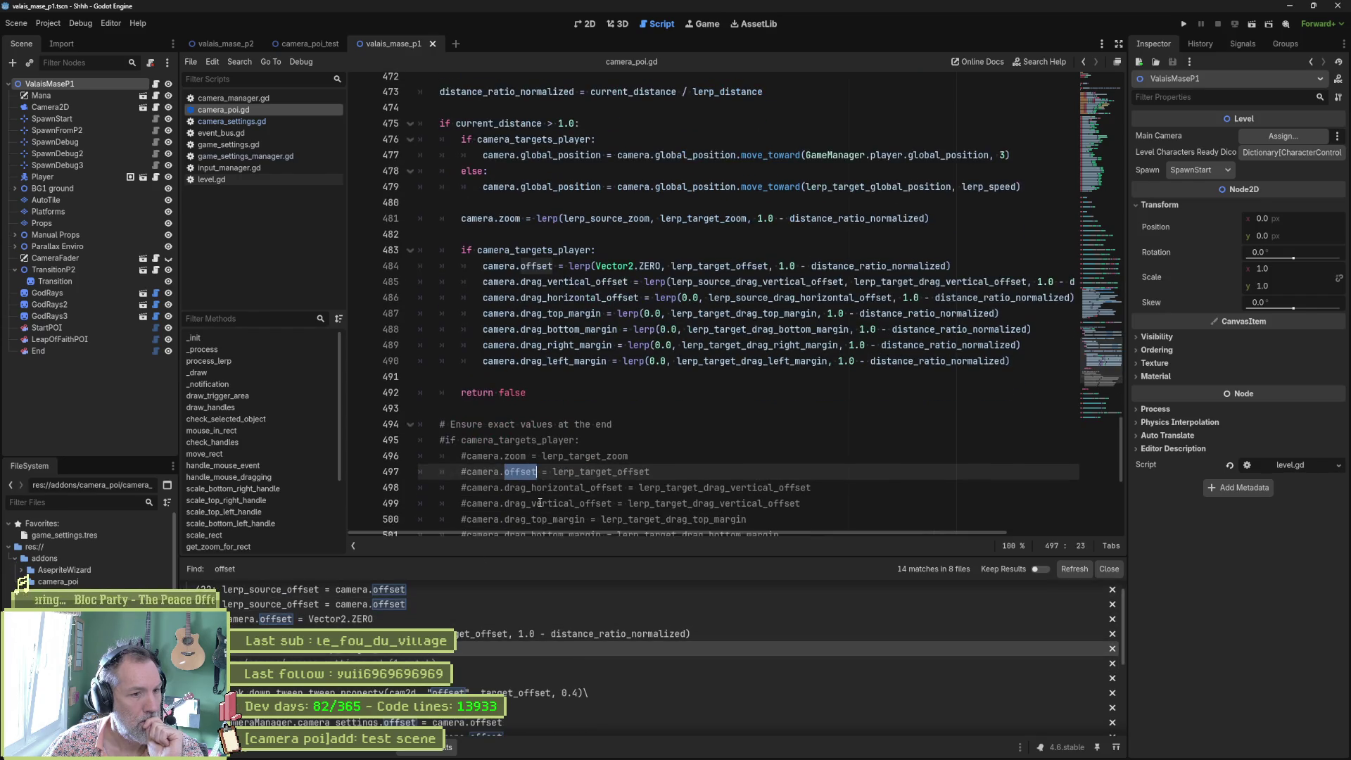
{"action": "scroll", "coordinate": [540, 502], "scroll_direction": "down", "scroll_amount": 2}
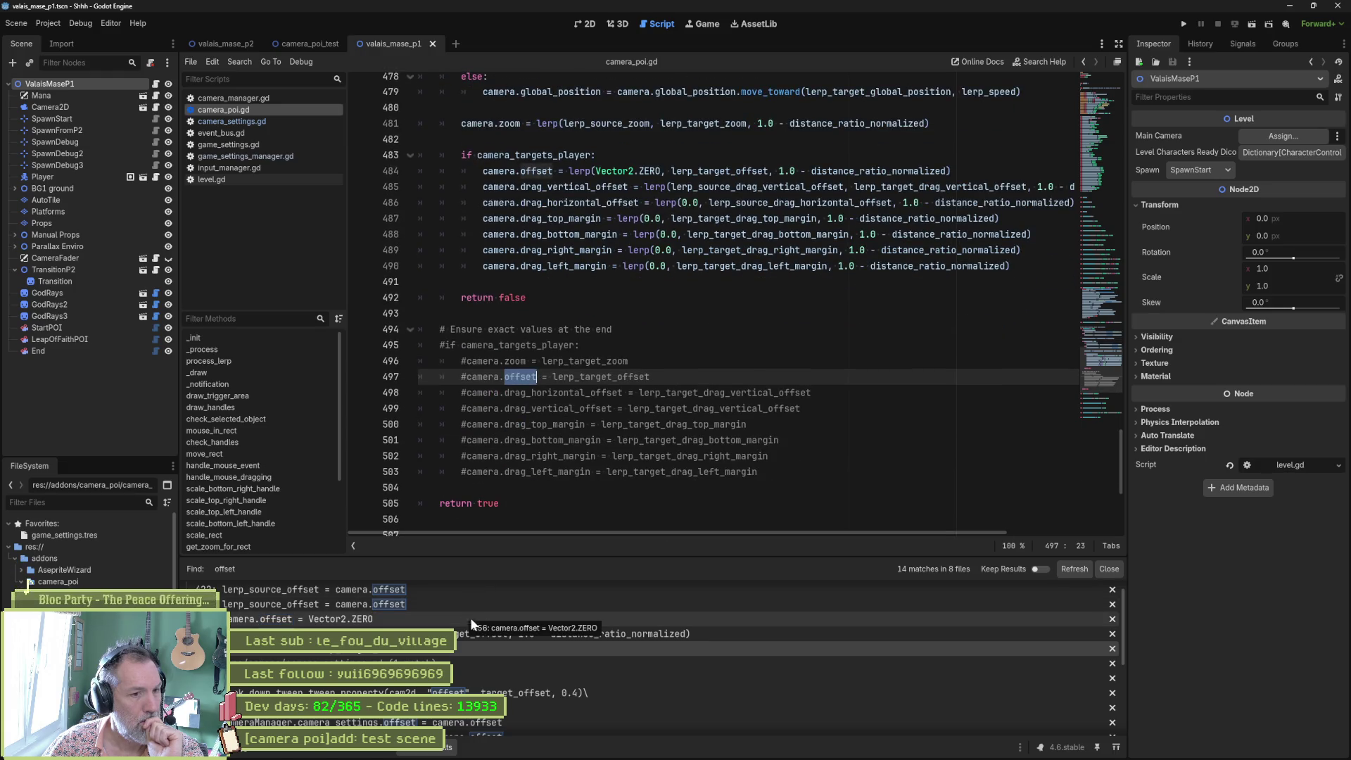
{"action": "scroll", "coordinate": [475, 677], "scroll_direction": "down", "scroll_amount": 2}
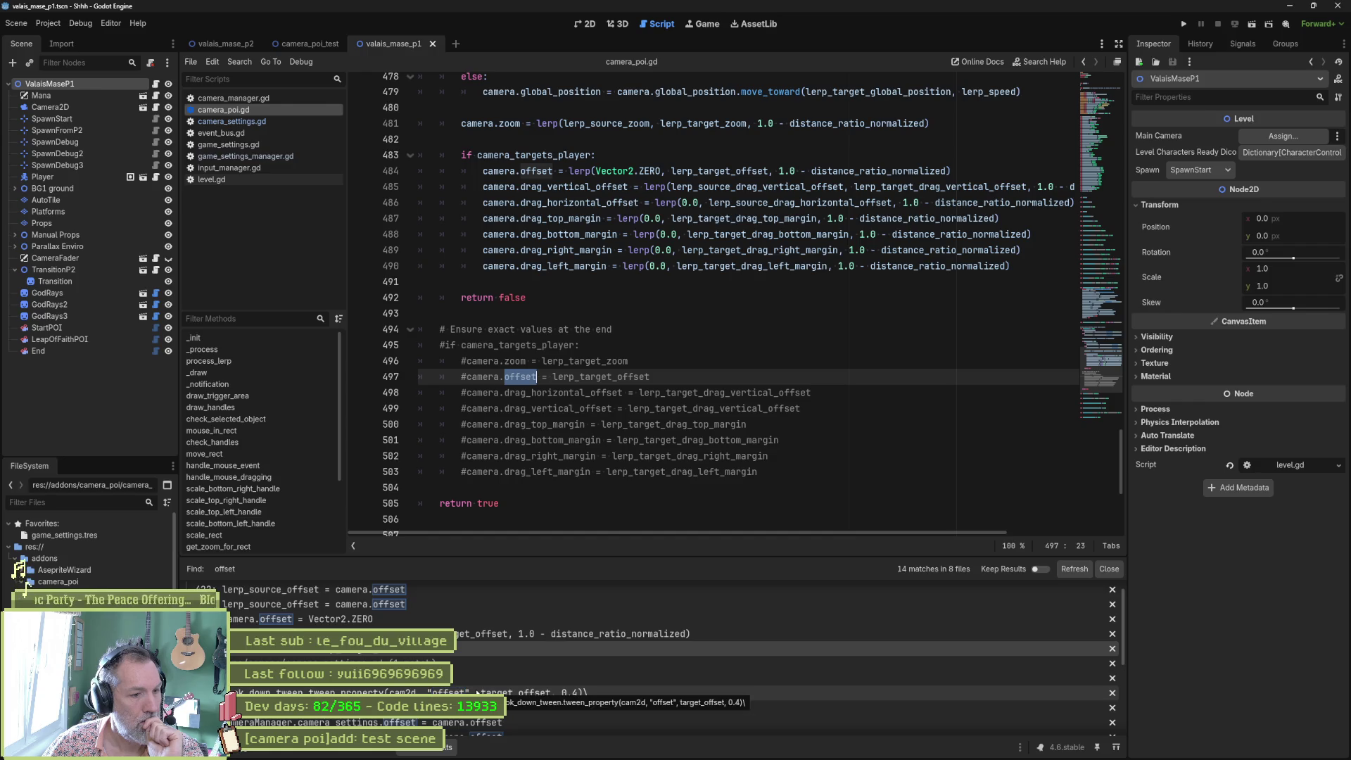
{"action": "scroll", "coordinate": [468, 673], "scroll_direction": "down", "scroll_amount": 1}
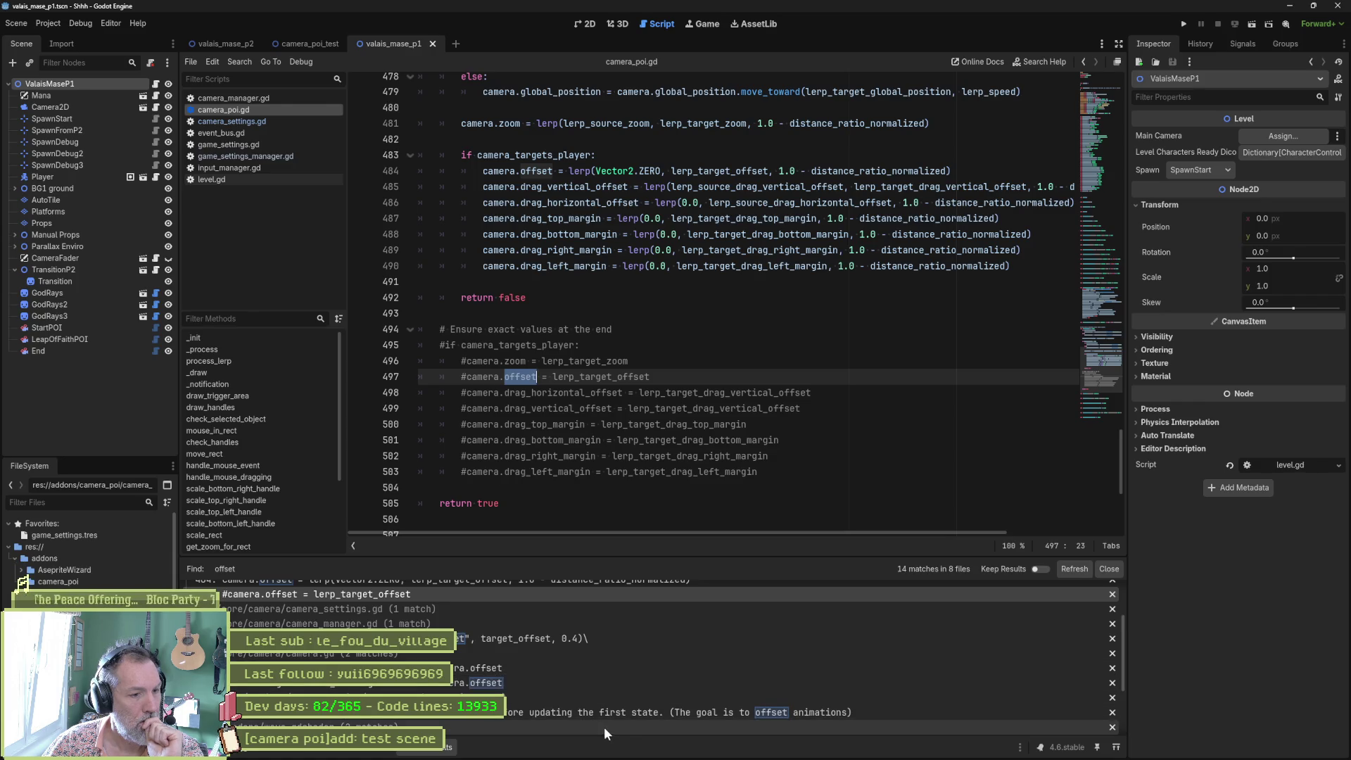
Open the camera.gd match at line 27, then bring up the Asana task board
{"action": "left_click", "coordinate": [542, 669]}
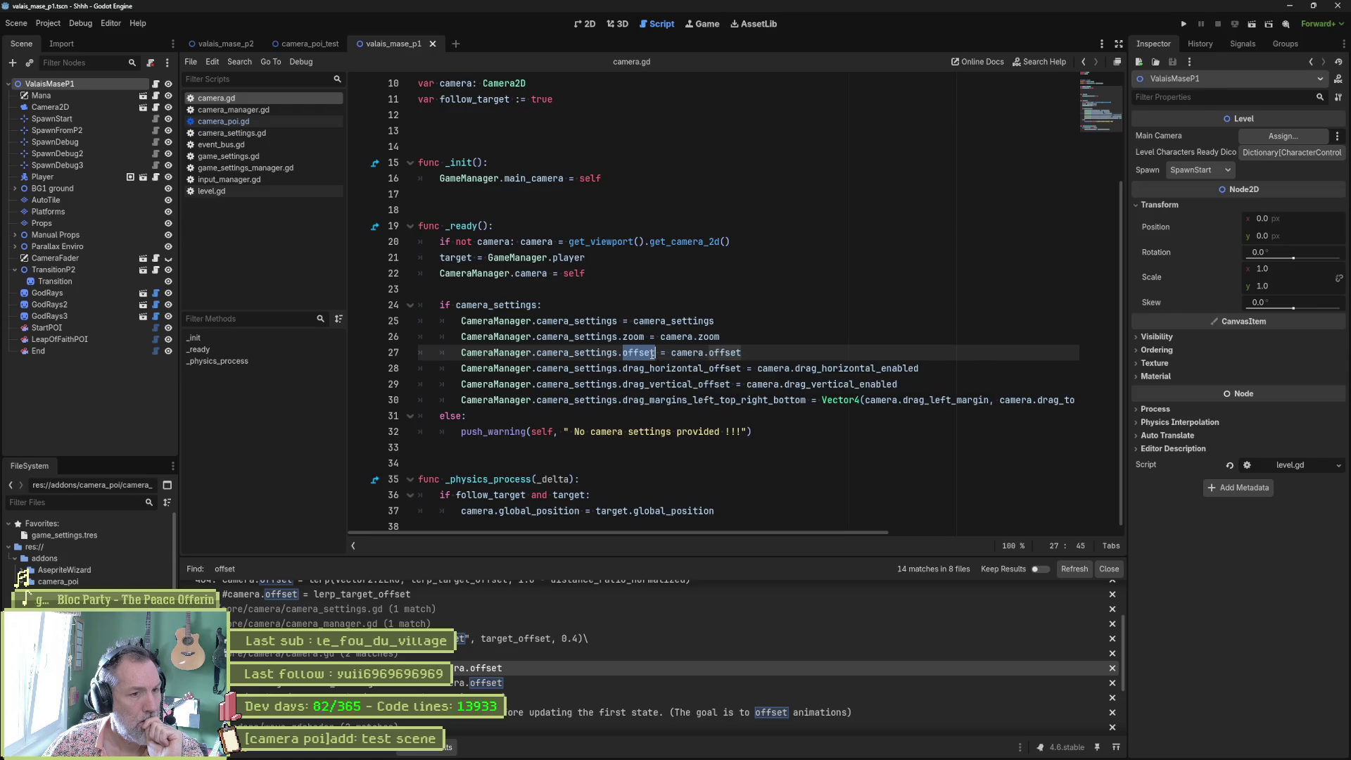
{"action": "mouse_move", "coordinate": [648, 357]}
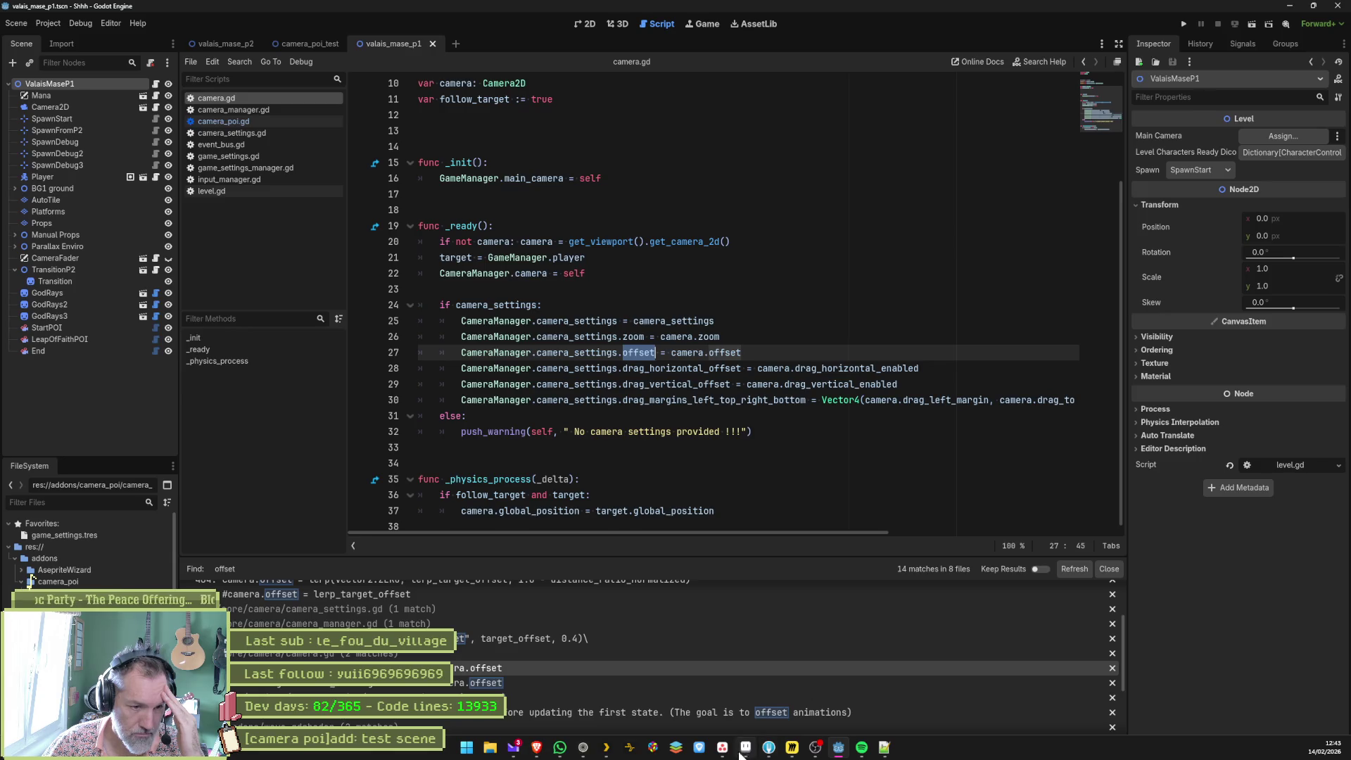
{"action": "left_click", "coordinate": [740, 755]}
Add an In progress task named '[camera]refacto: duplicated offset var' on the Shhh board
{"action": "left_click", "coordinate": [547, 457]}
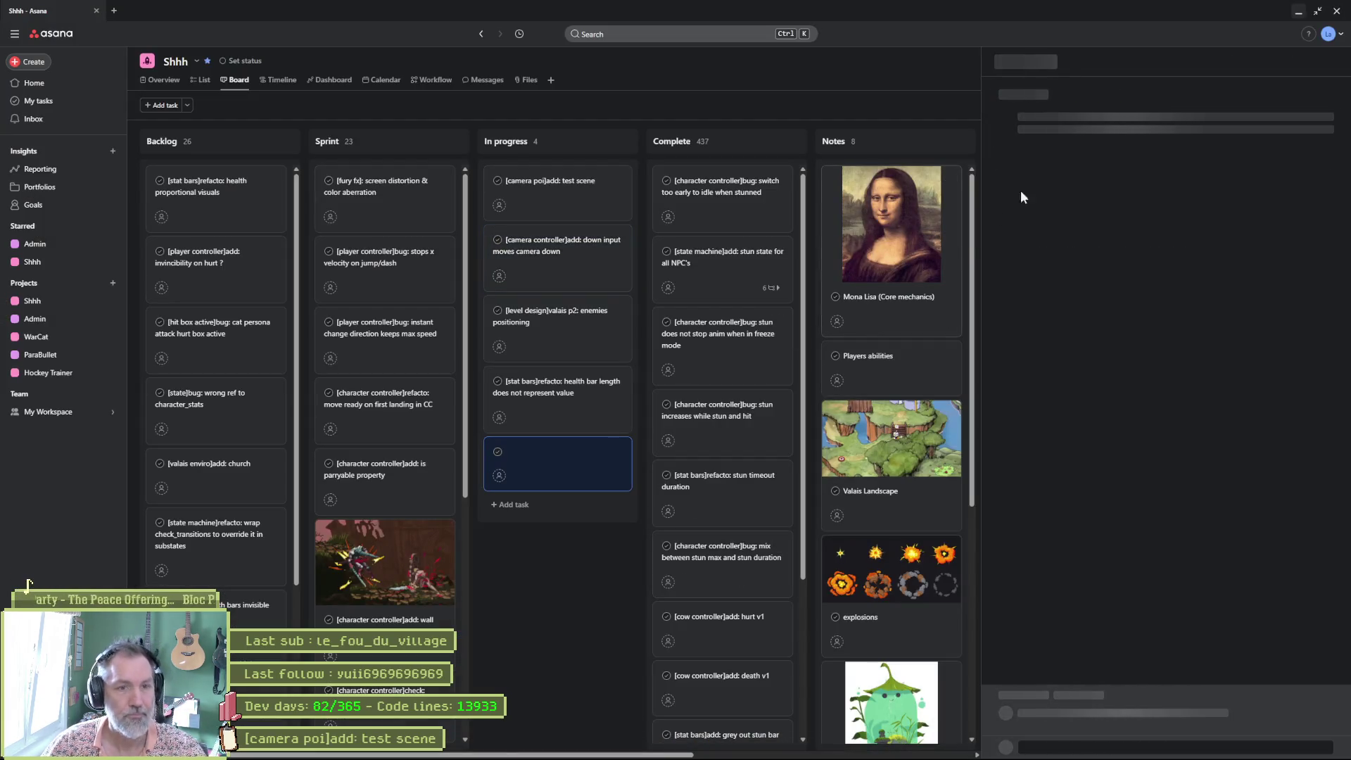
{"action": "type", "text": "[]"}
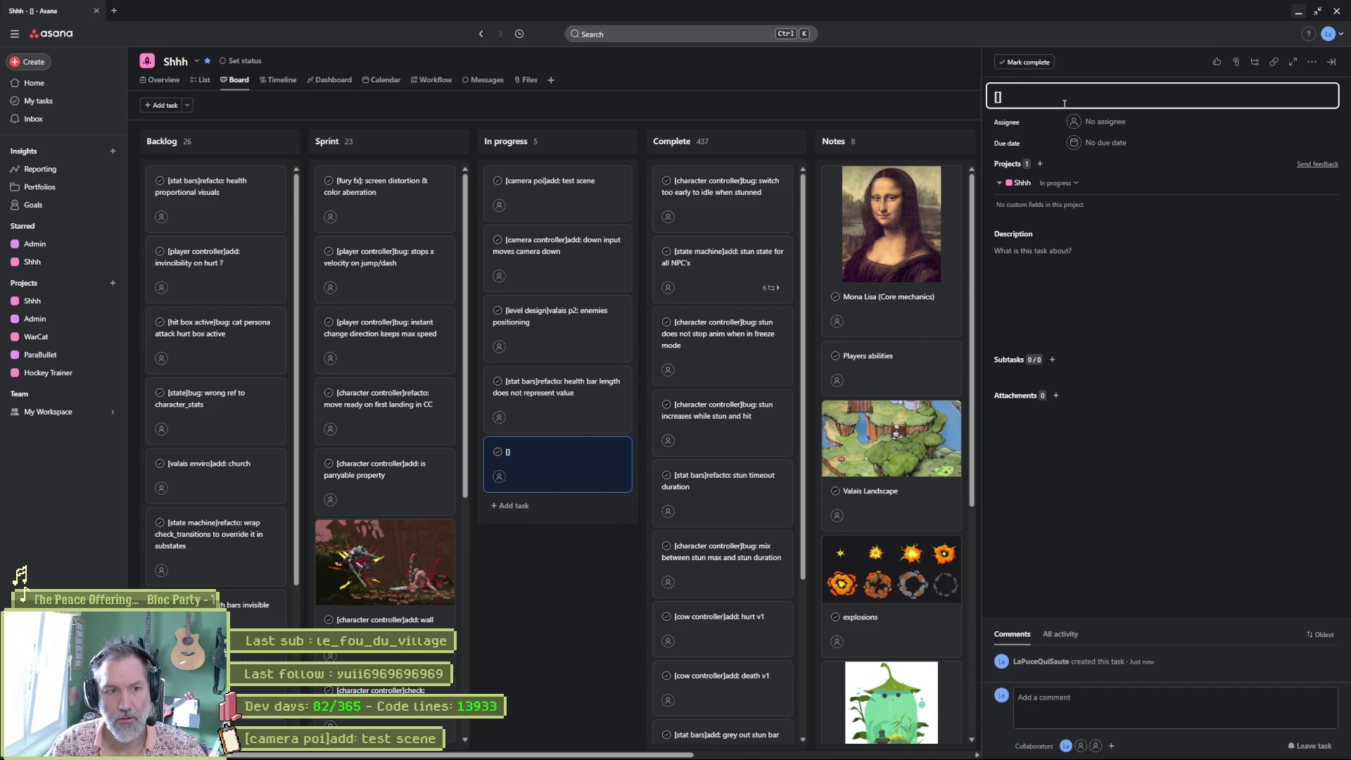
{"action": "key", "text": "alt+Tab"}
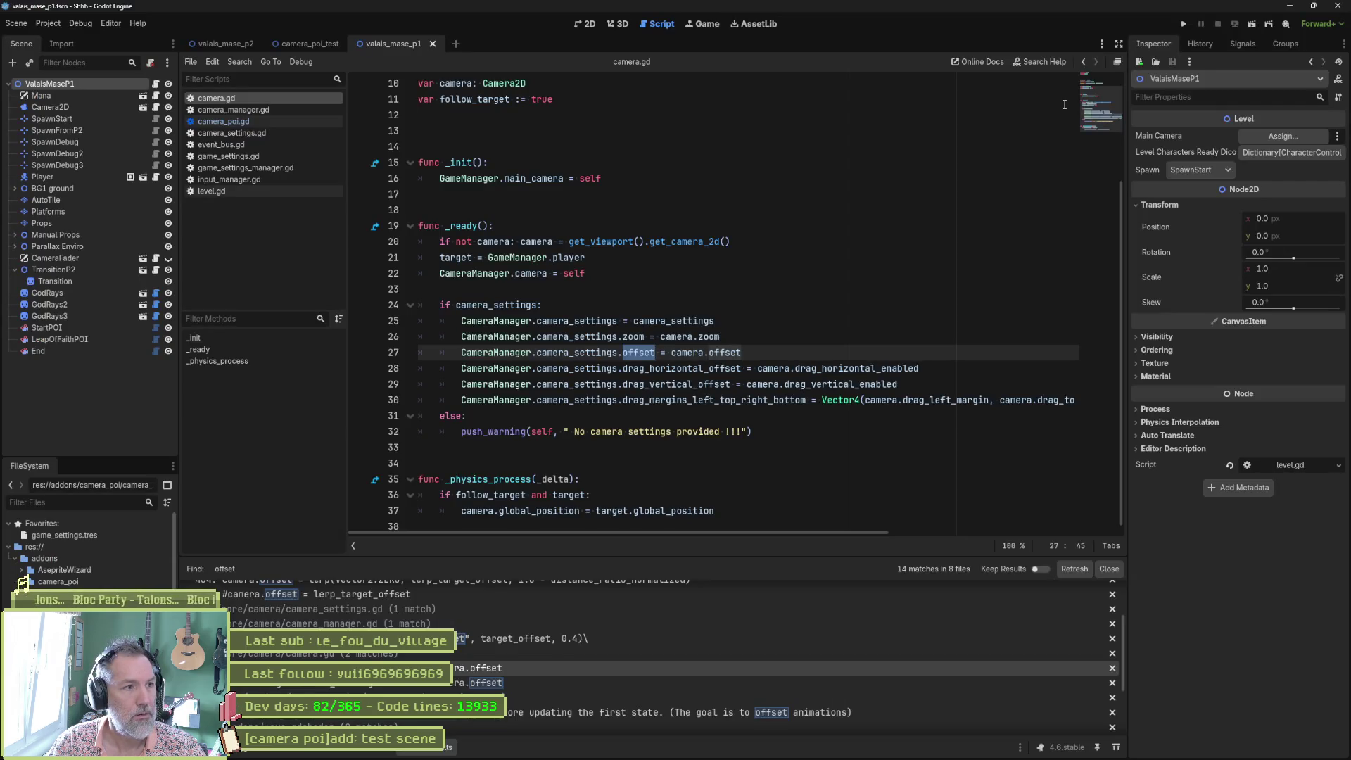
{"action": "key", "text": "alt+Tab"}
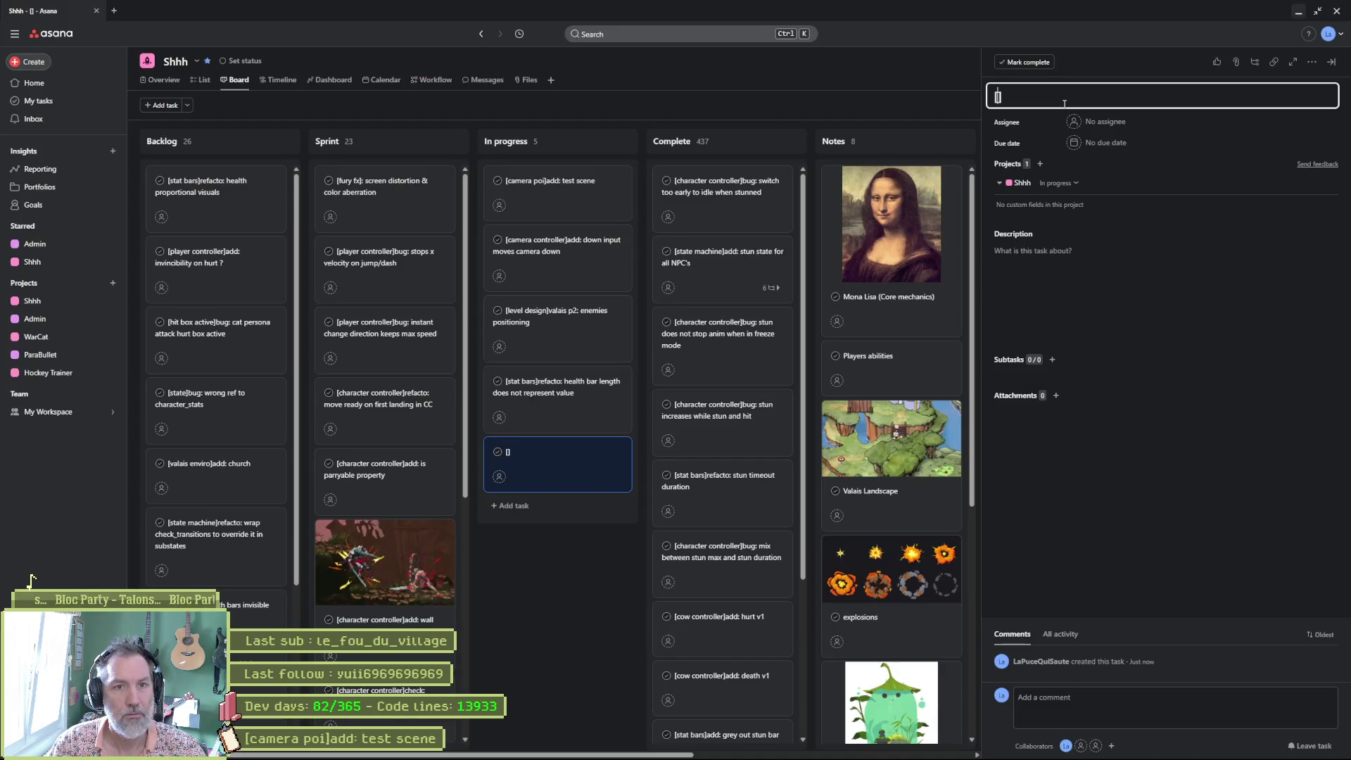
{"action": "type", "text": "amera"}
{"action": "key", "text": "BackSpace"}
{"action": "key", "text": "BackSpace"}
{"action": "key", "text": "BackSpace"}
{"action": "type", "text": "ame"}
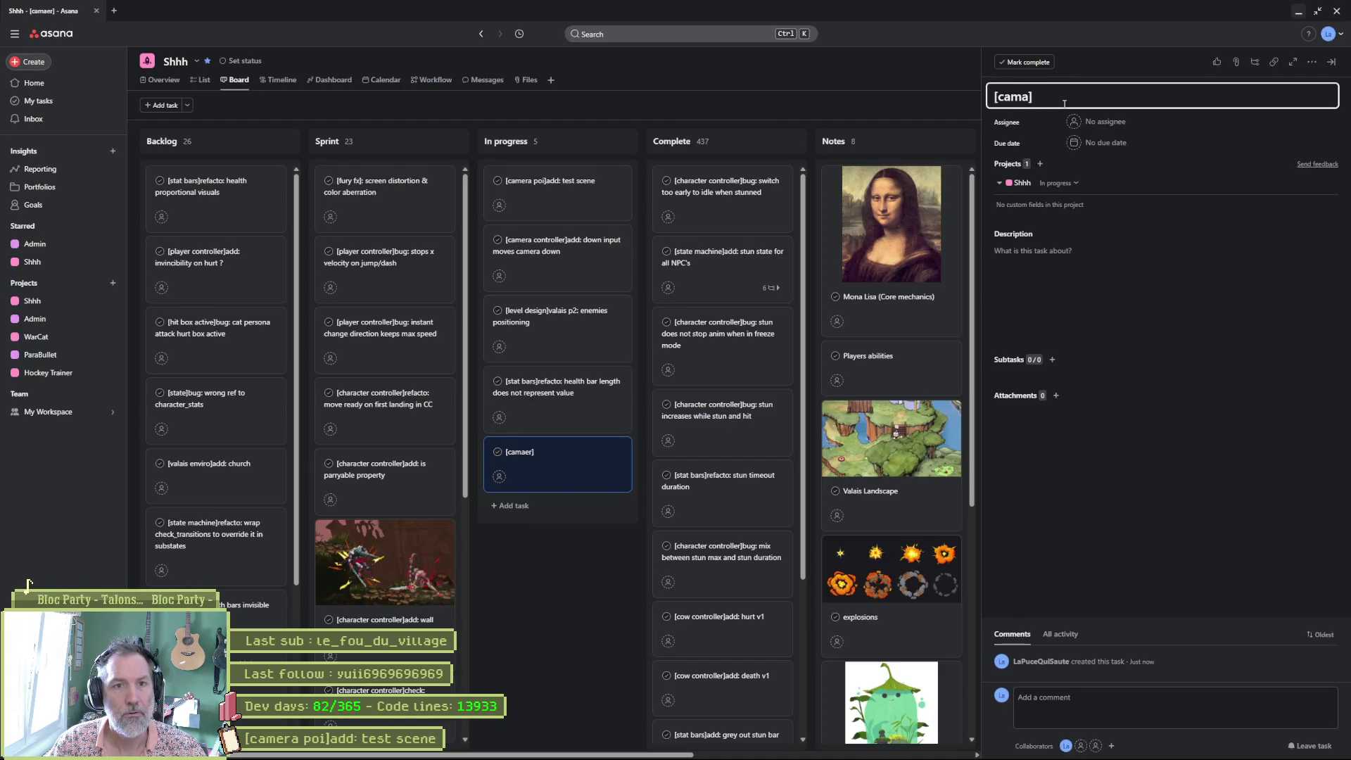
{"action": "type", "text": "ra du"}
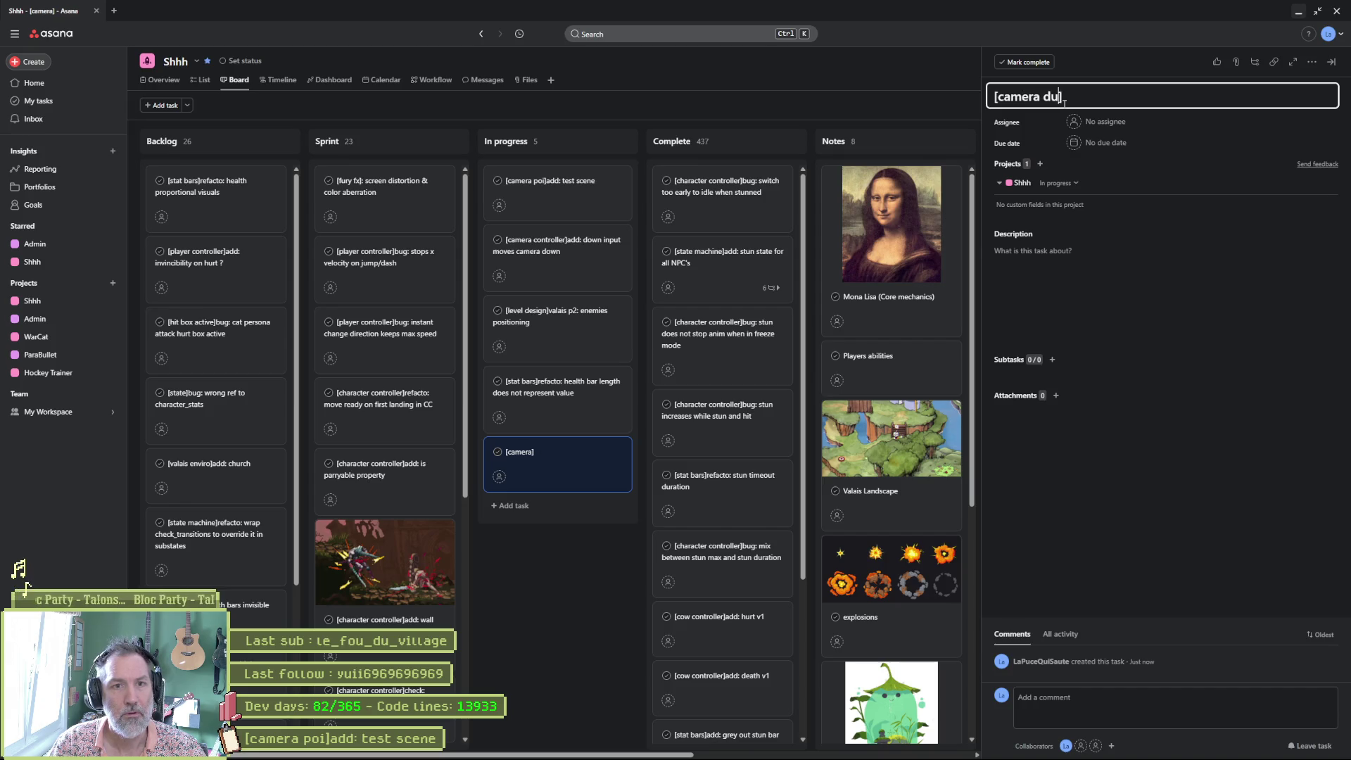
{"action": "key", "text": "BackSpace"}
{"action": "key", "text": "BackSpace"}
{"action": "key", "text": "BackSpace"}
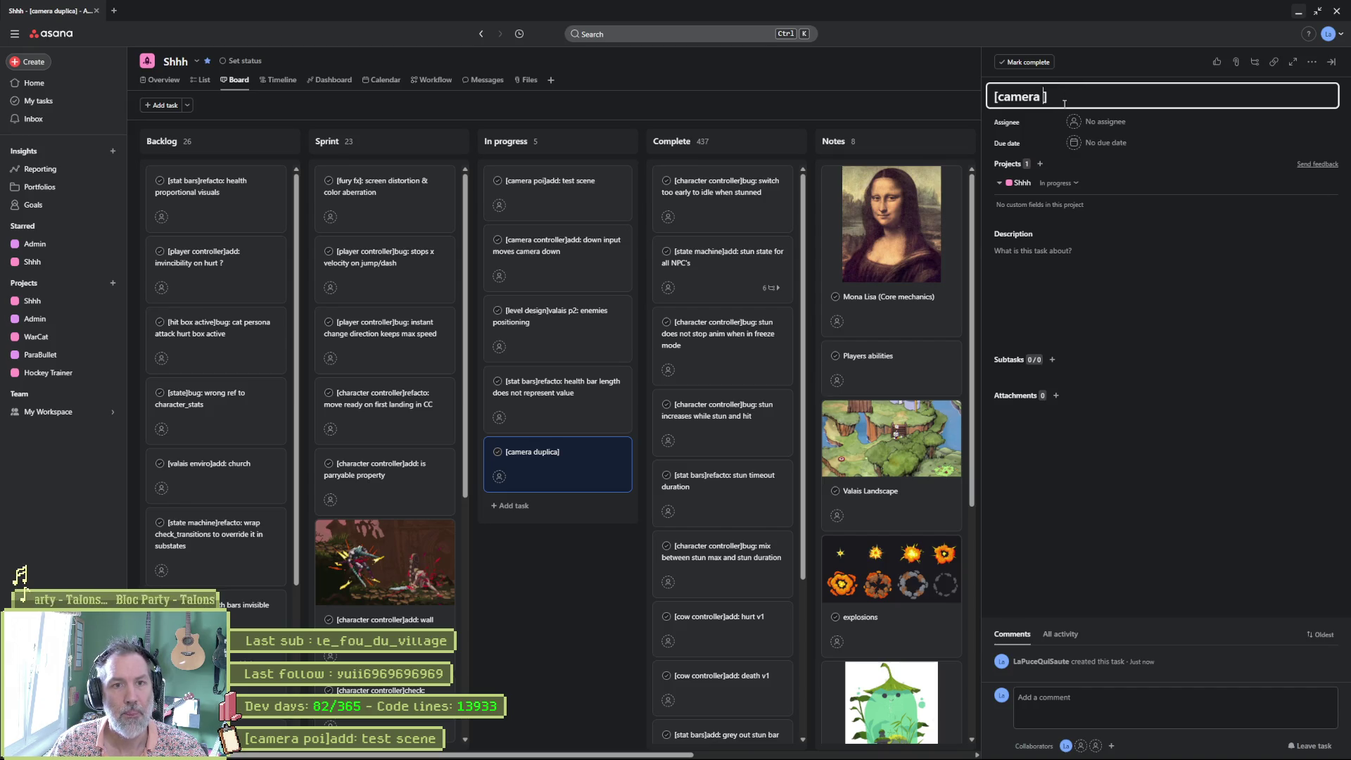
{"action": "type", "text": "refac"}
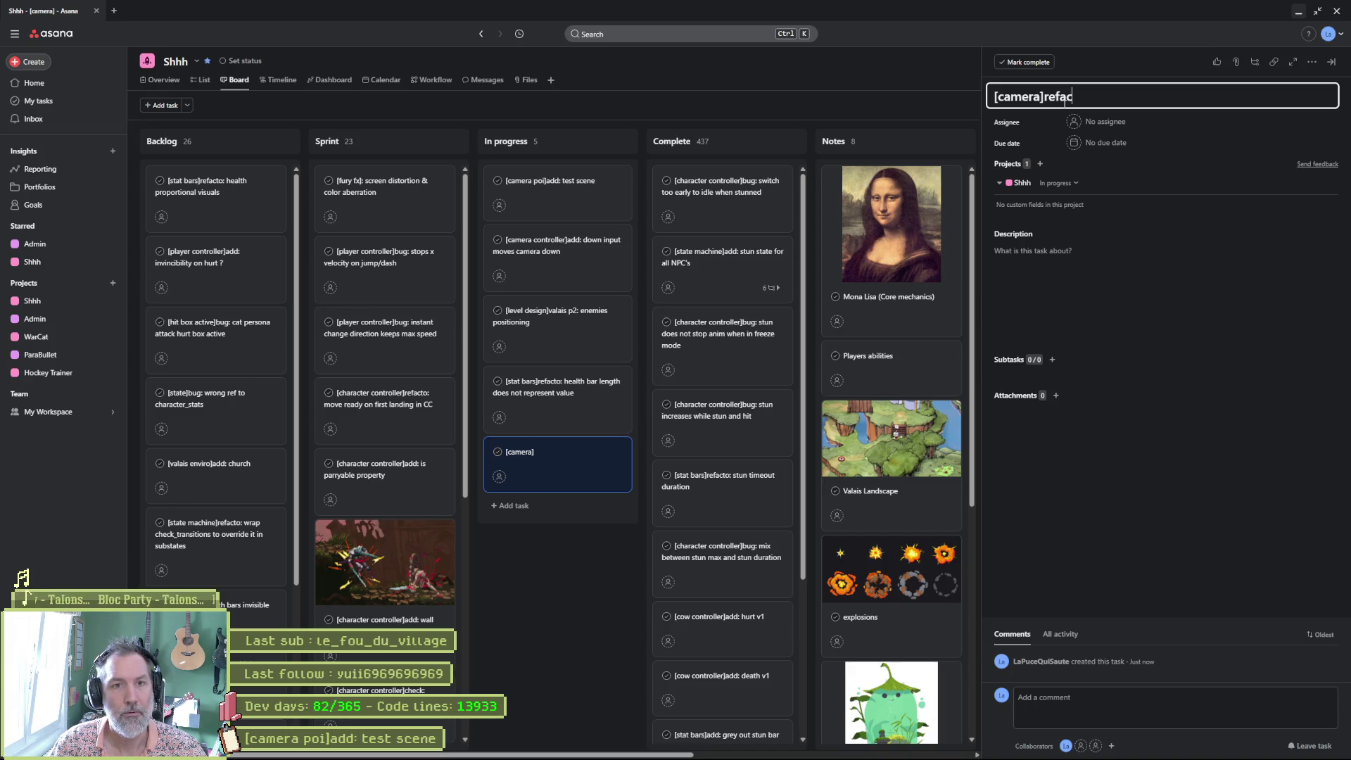
{"action": "type", "text": "to: duplicated "}
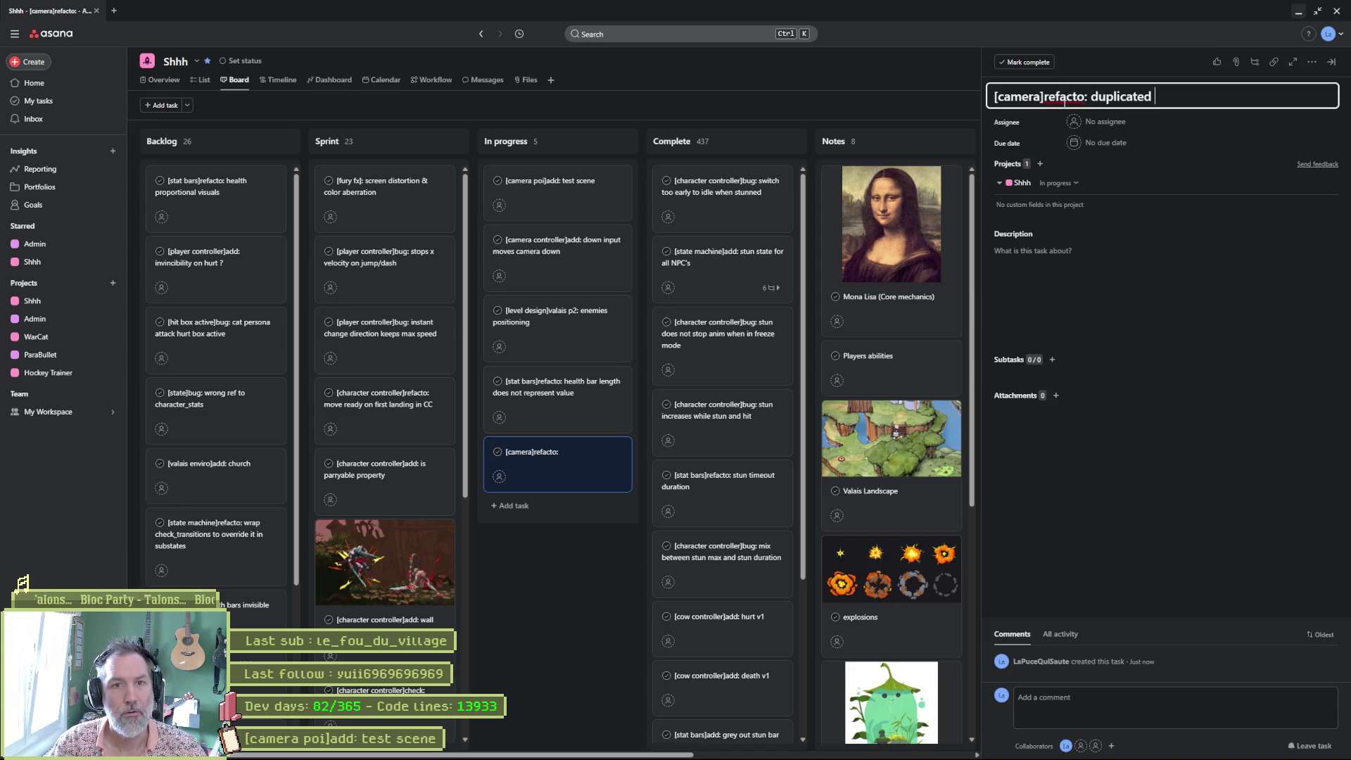
{"action": "type", "text": "offse"}
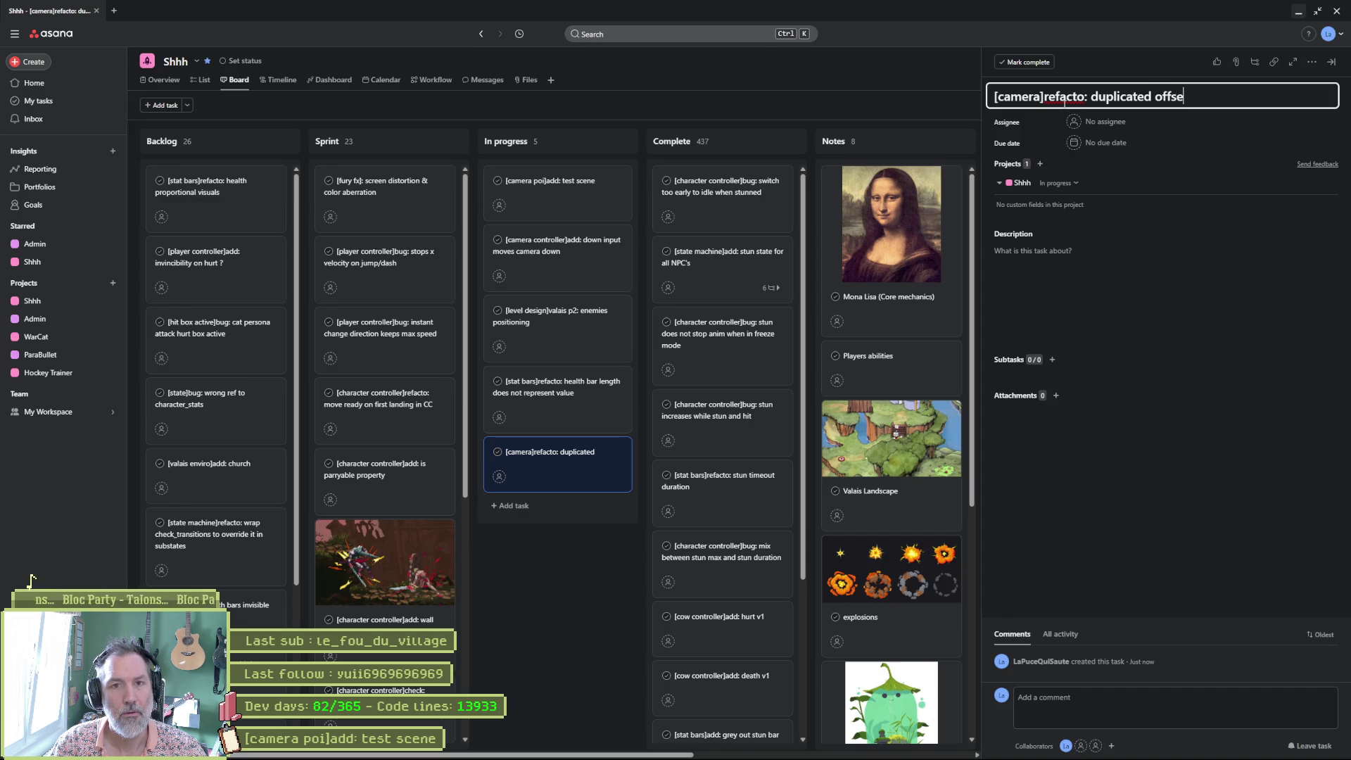
{"action": "type", "text": "t var"}
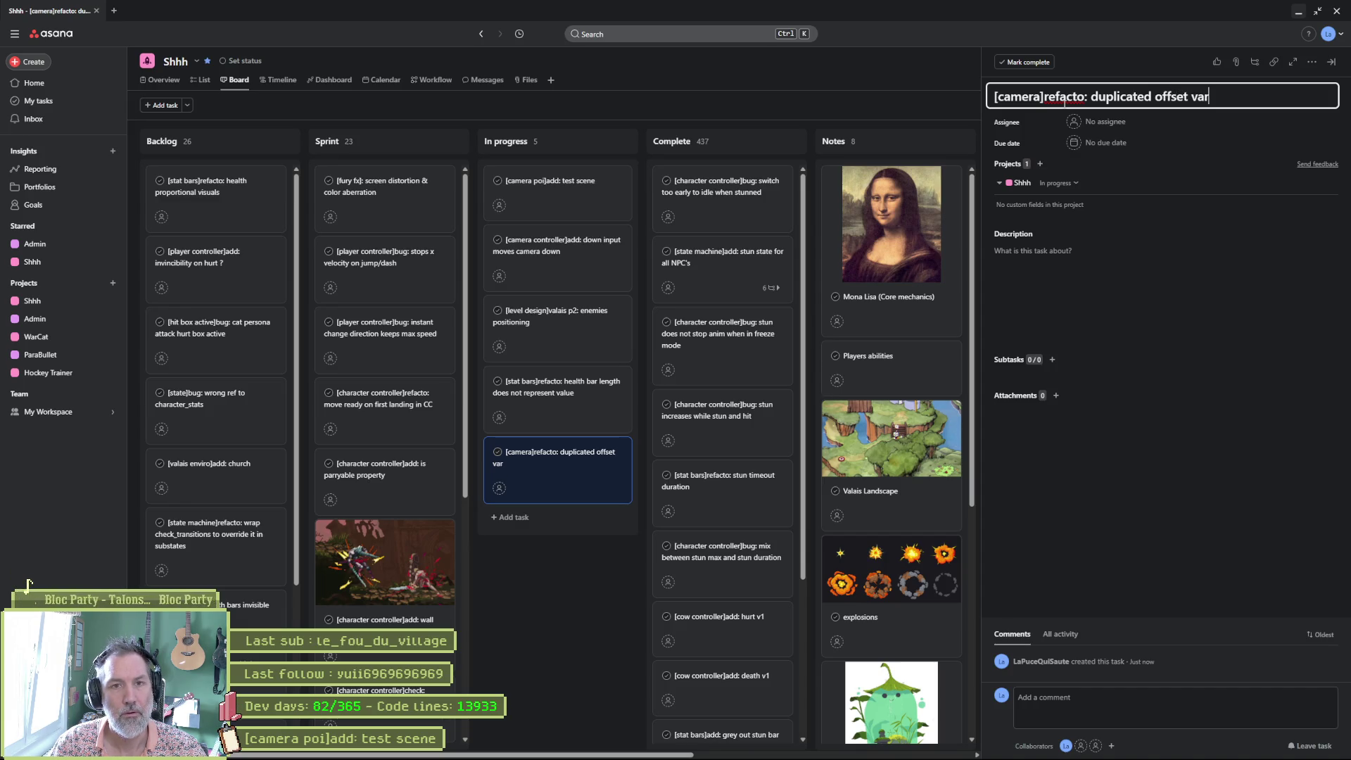
{"action": "left_click", "coordinate": [1103, 256]}
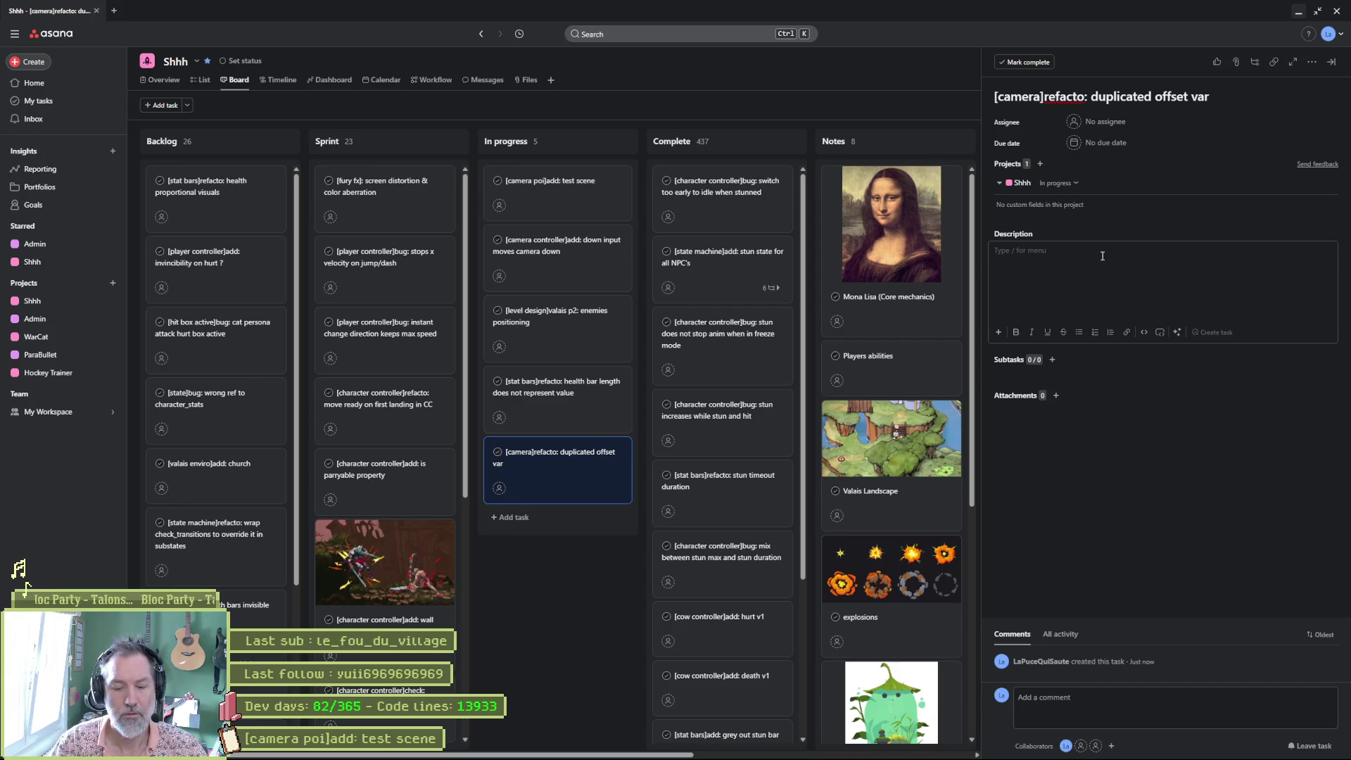
Describe offset's GameSettings/GameSettingsManager duplication, retitle to 'remove duplicated offset var', and move it to Sprint
{"action": "type", "text": "offset is already defined in GameSettings and GameSettingsManager"}
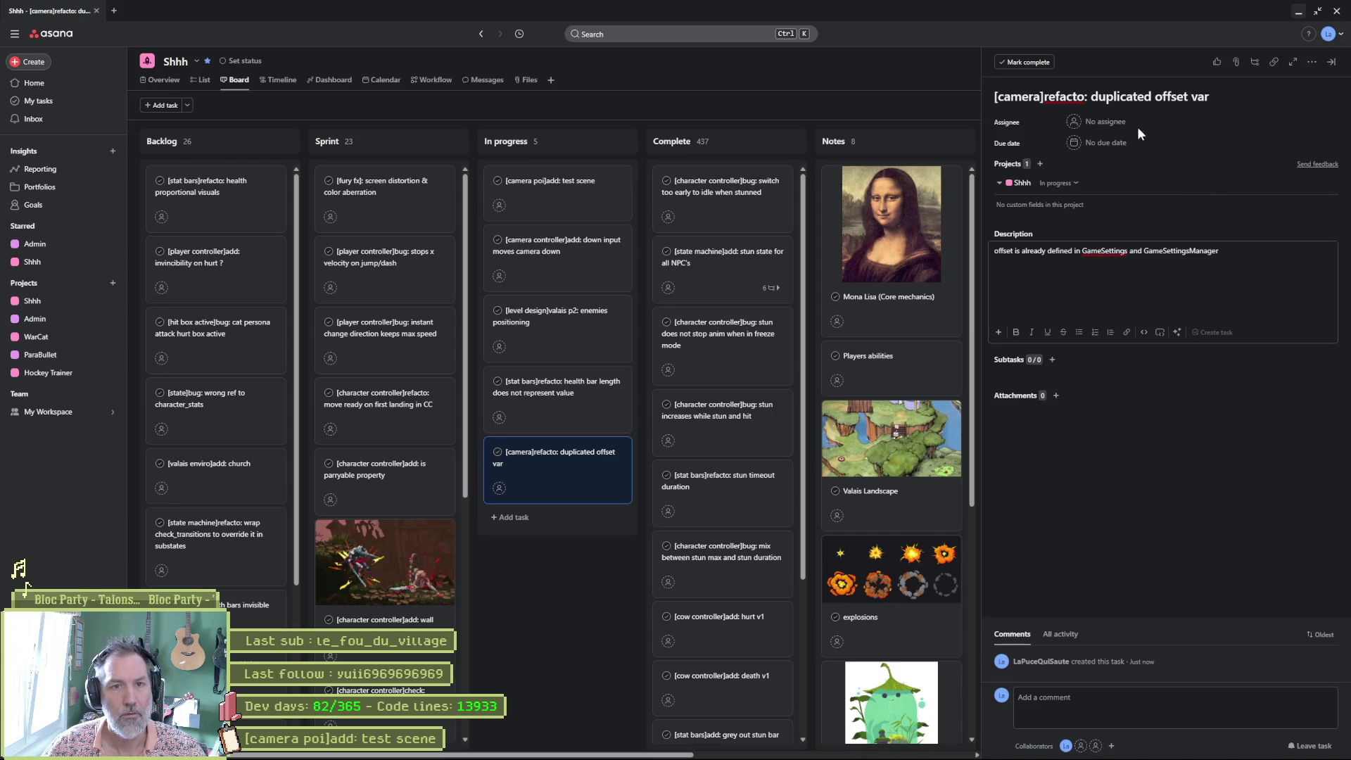
{"action": "left_click", "coordinate": [1126, 97]}
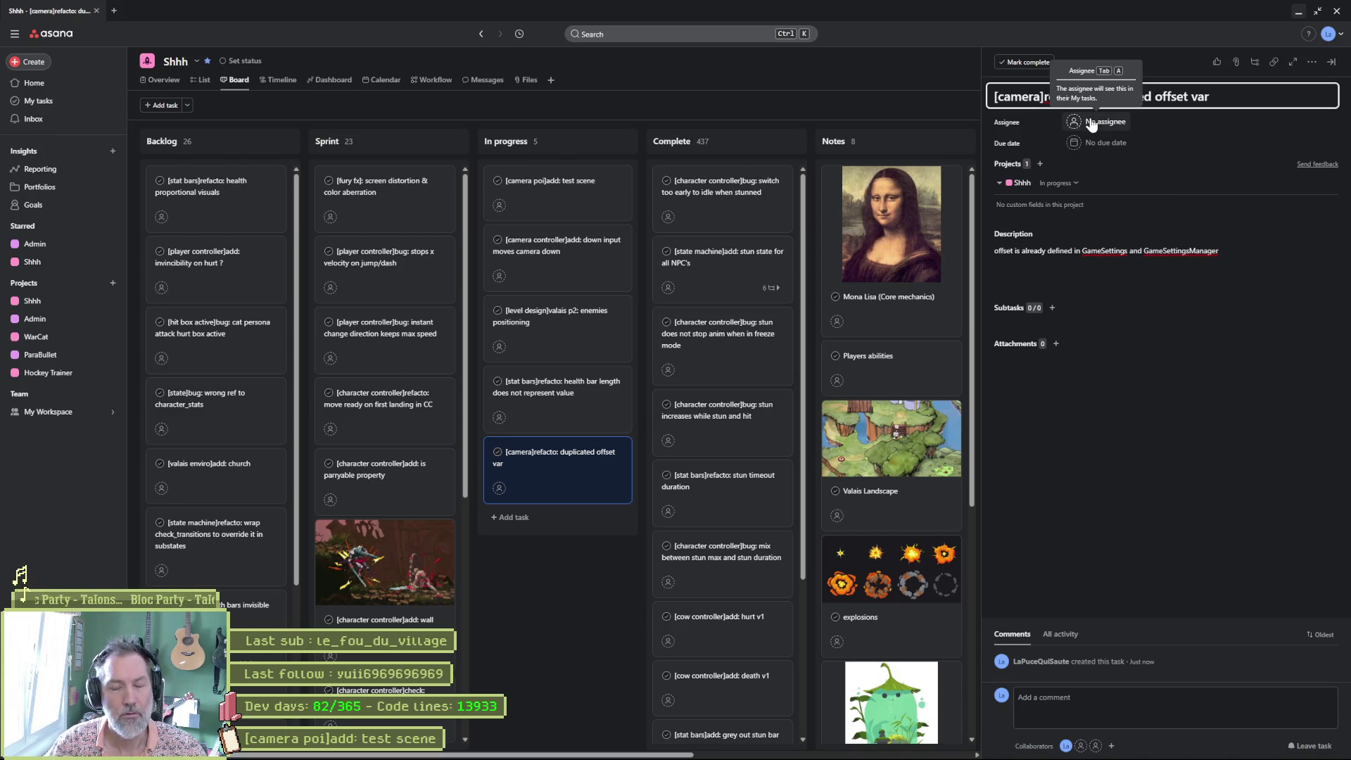
{"action": "type", "text": "remo"}
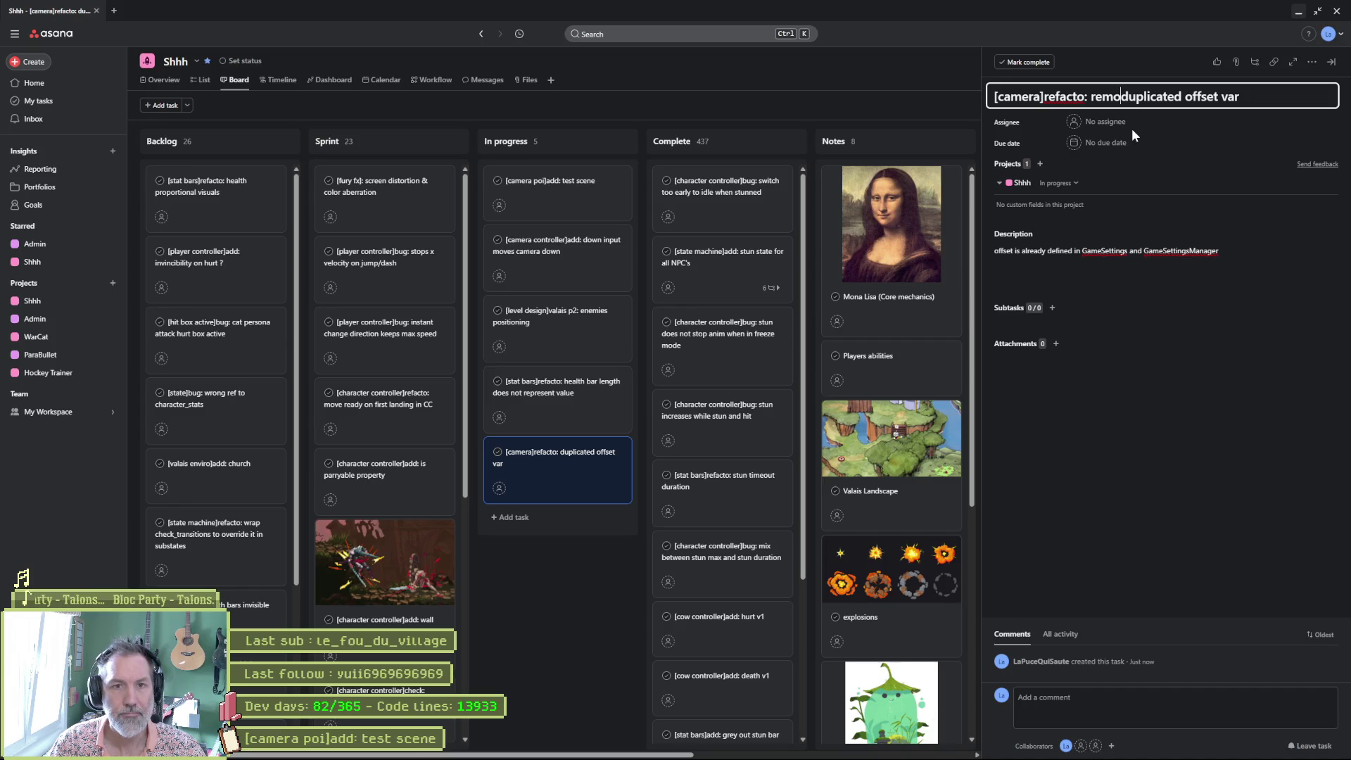
{"action": "type", "text": "ve"}
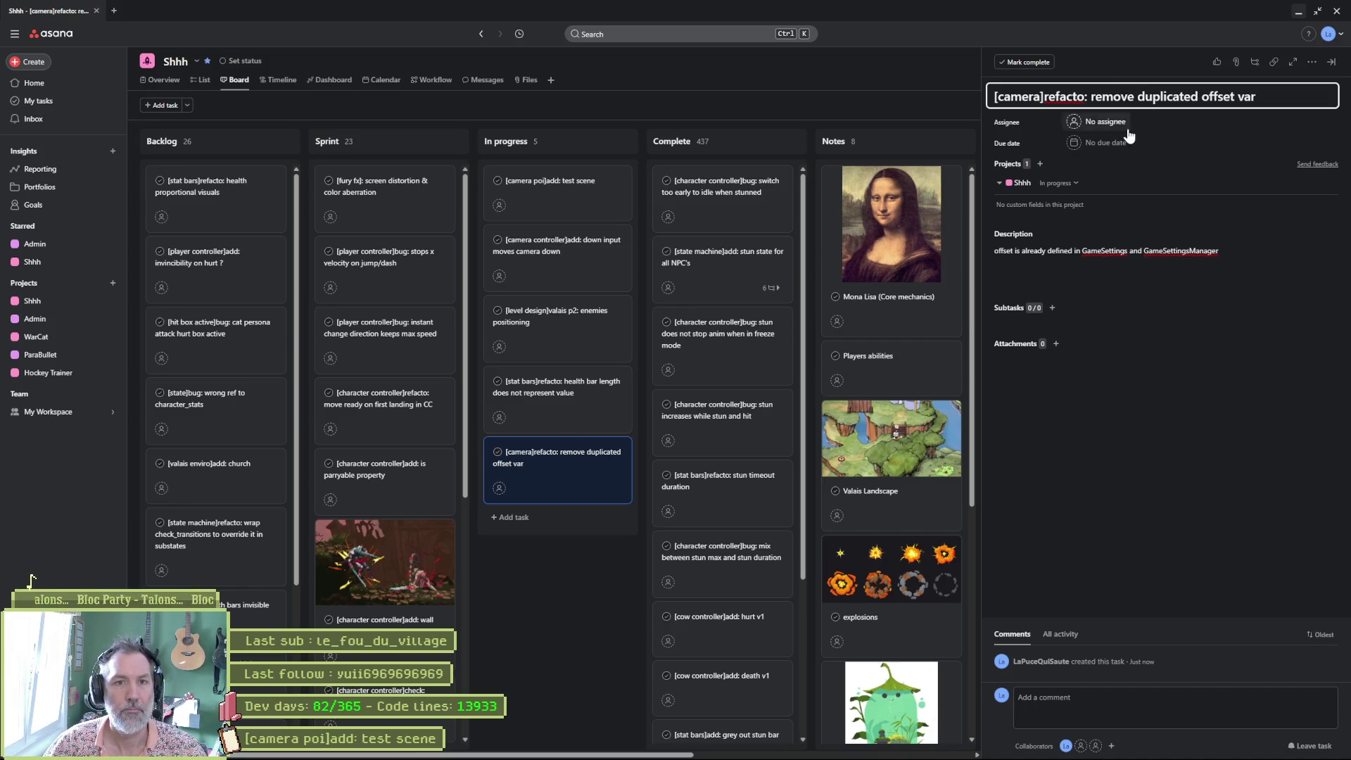
{"action": "left_click", "coordinate": [1116, 449]}
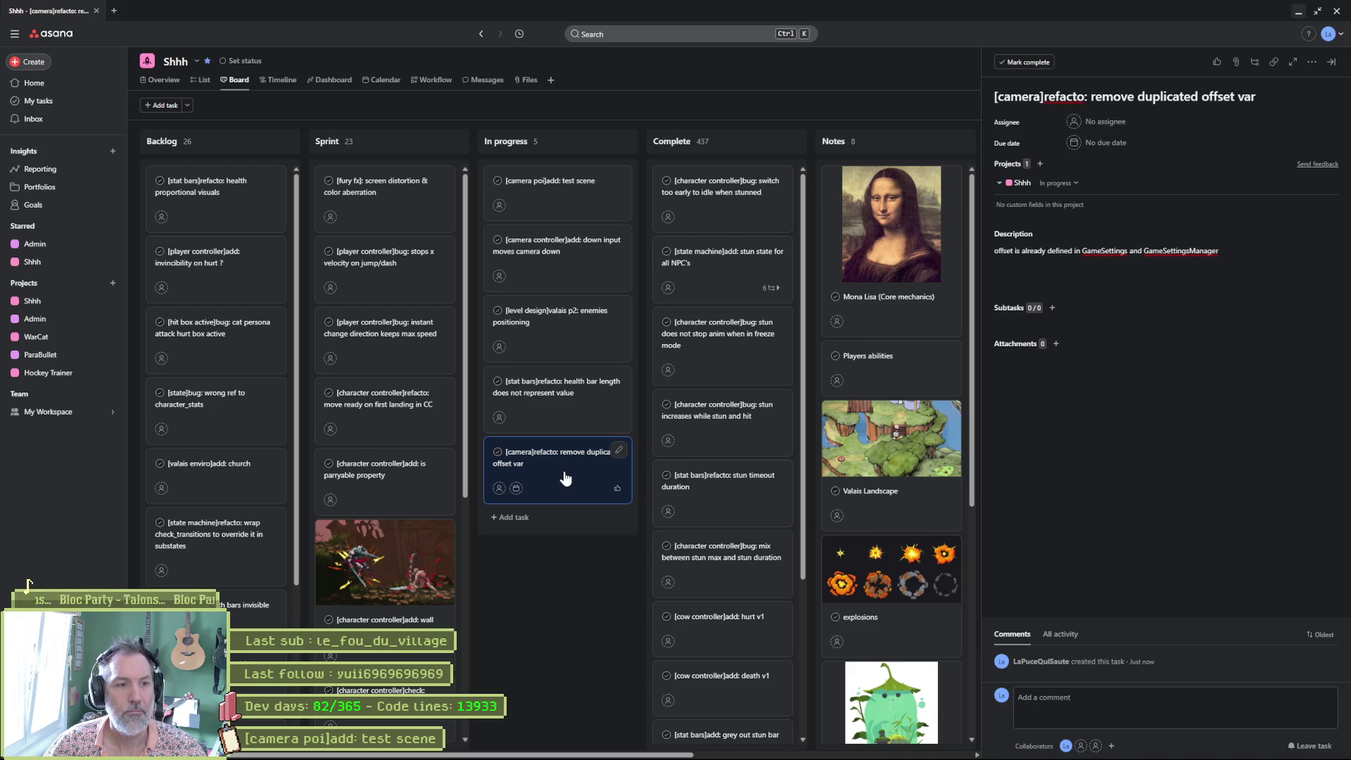
{"action": "mouse_move", "coordinate": [563, 468]}
{"action": "left_mouse_down"}
{"action": "mouse_move", "coordinate": [458, 338]}
{"action": "mouse_move", "coordinate": [394, 204]}
{"action": "left_mouse_up"}
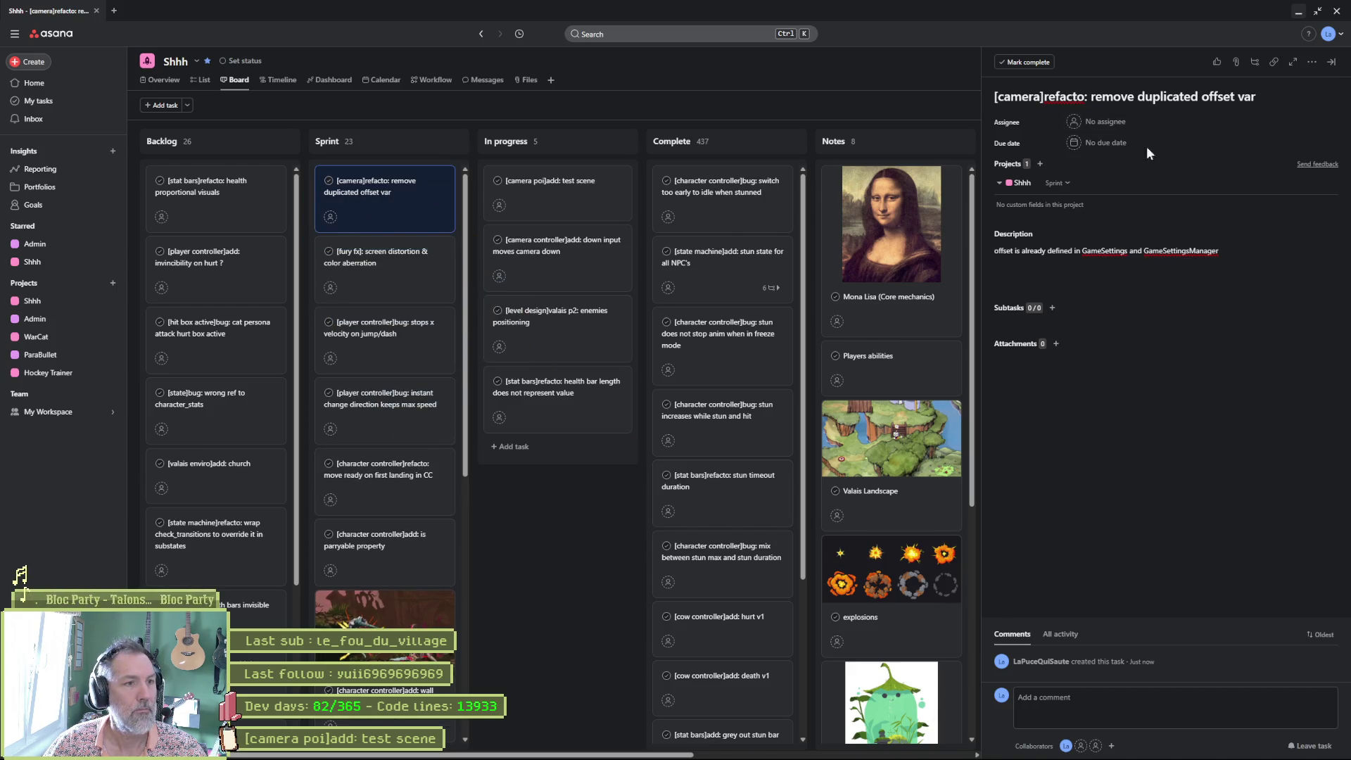
{"action": "left_click", "coordinate": [1299, 13]}
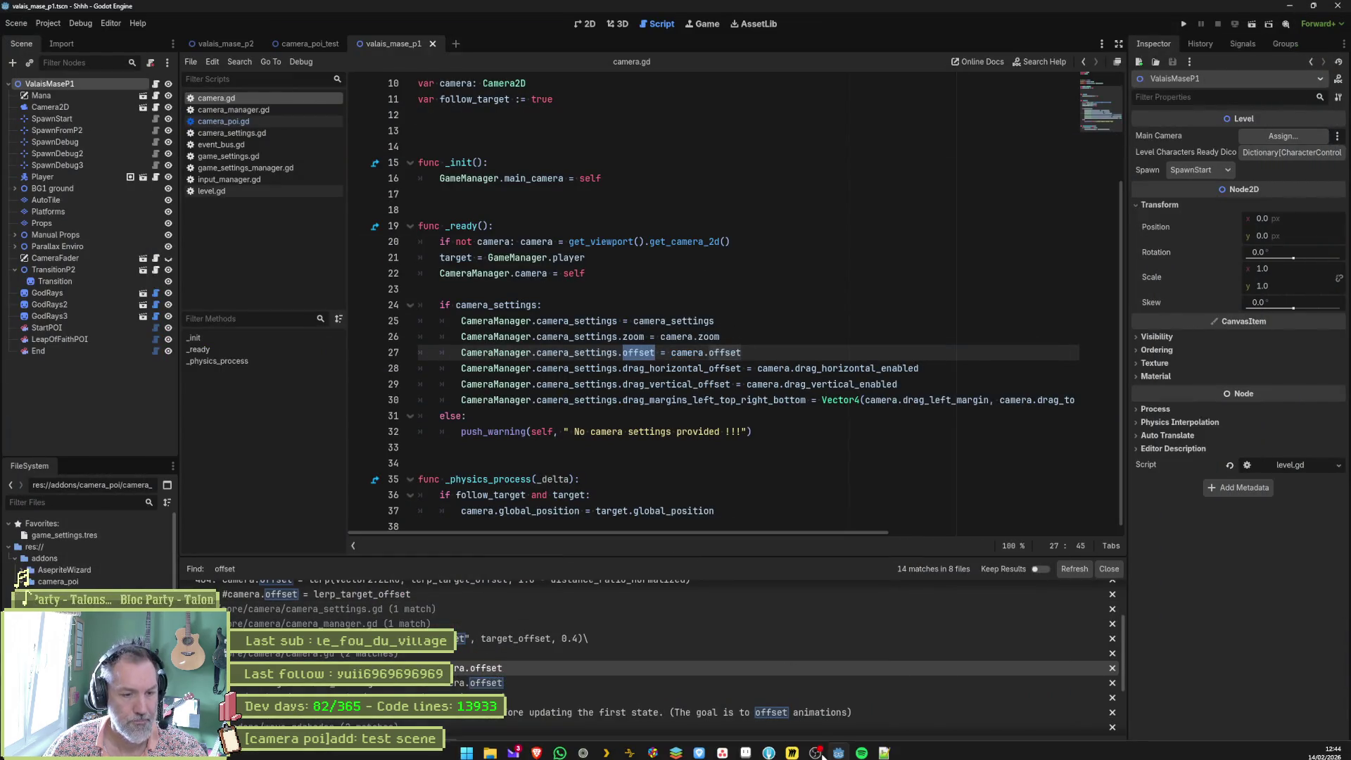
Review Fork's game_settings_manager.gd diff adding camera offset and look-down speed variables, then return to Godot
{"action": "left_click", "coordinate": [769, 748]}
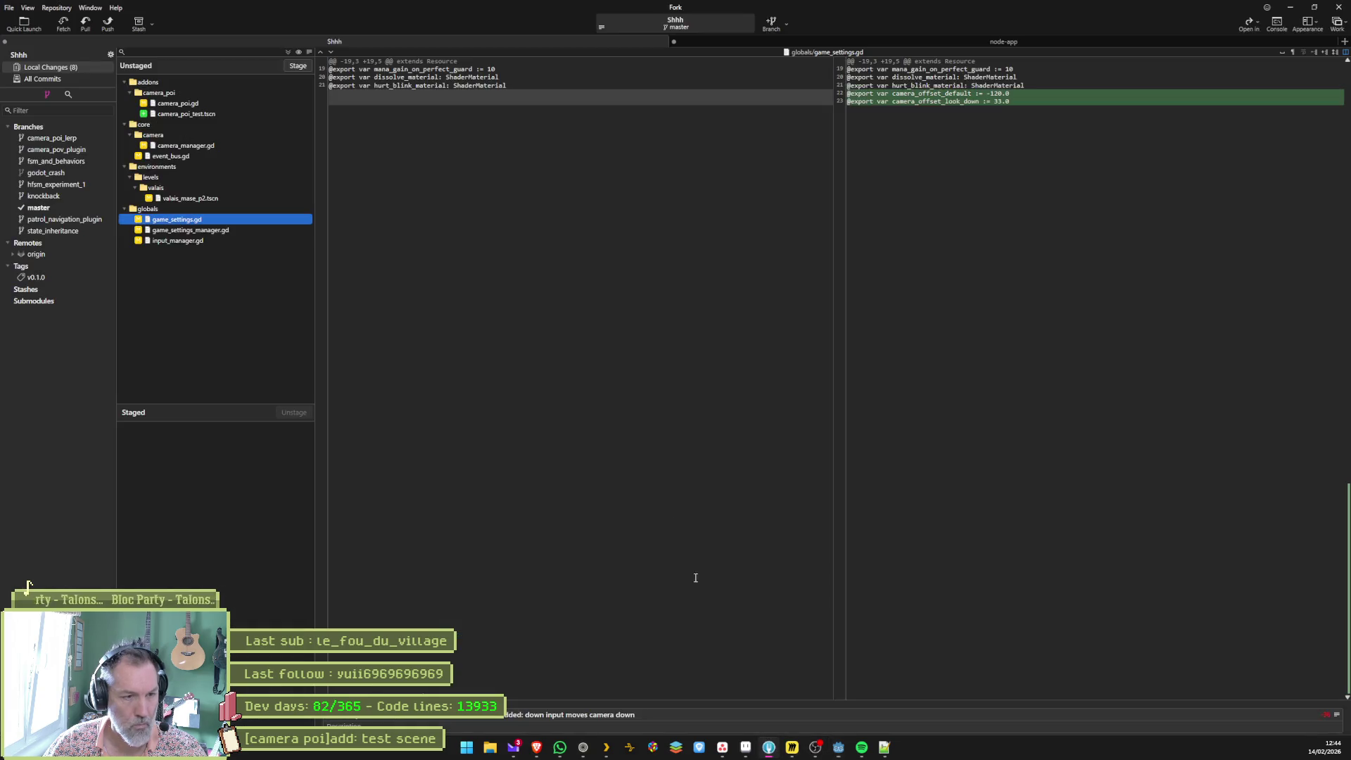
{"action": "left_click", "coordinate": [238, 230]}
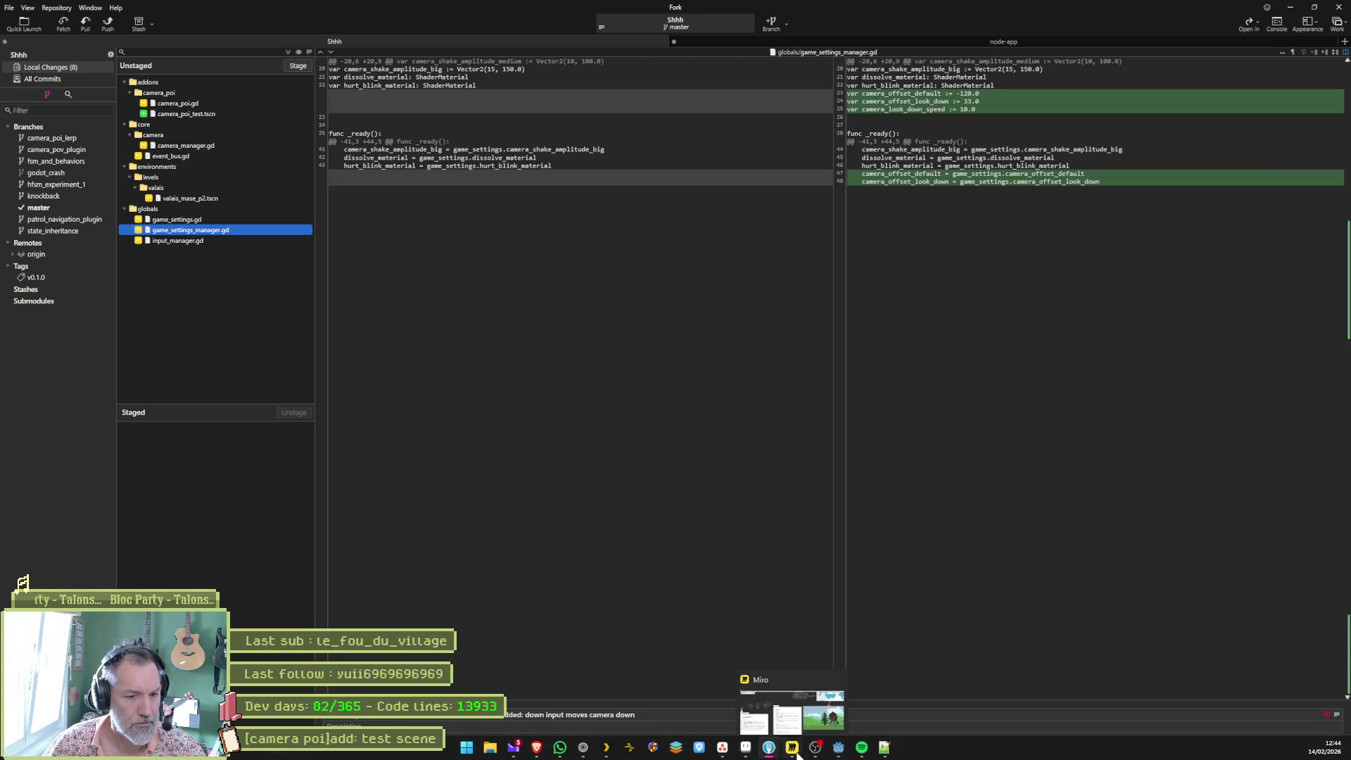
{"action": "left_click", "coordinate": [845, 749]}
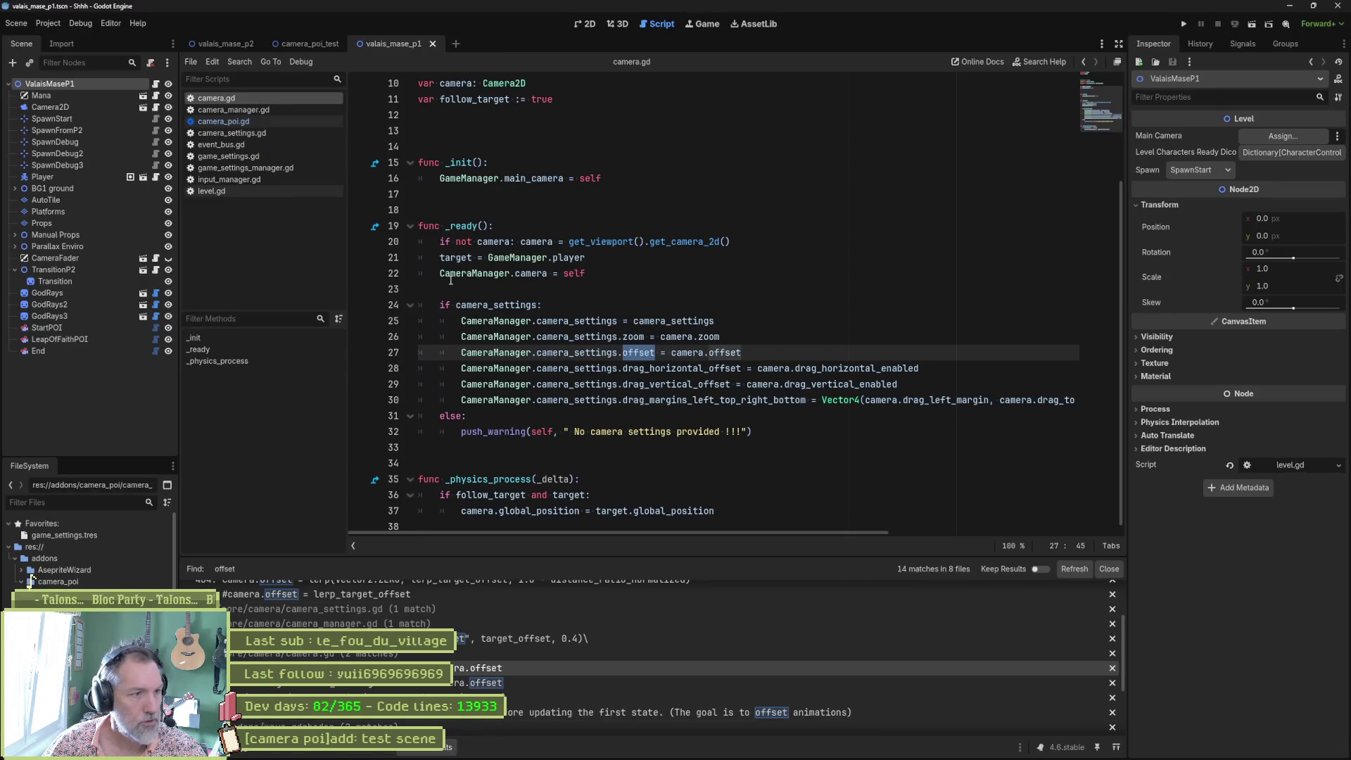
Locate the hard-coded 0.4 tween duration on camera_manager.gd line 78 and inspect game_settings.tres
{"action": "left_click", "coordinate": [260, 110]}
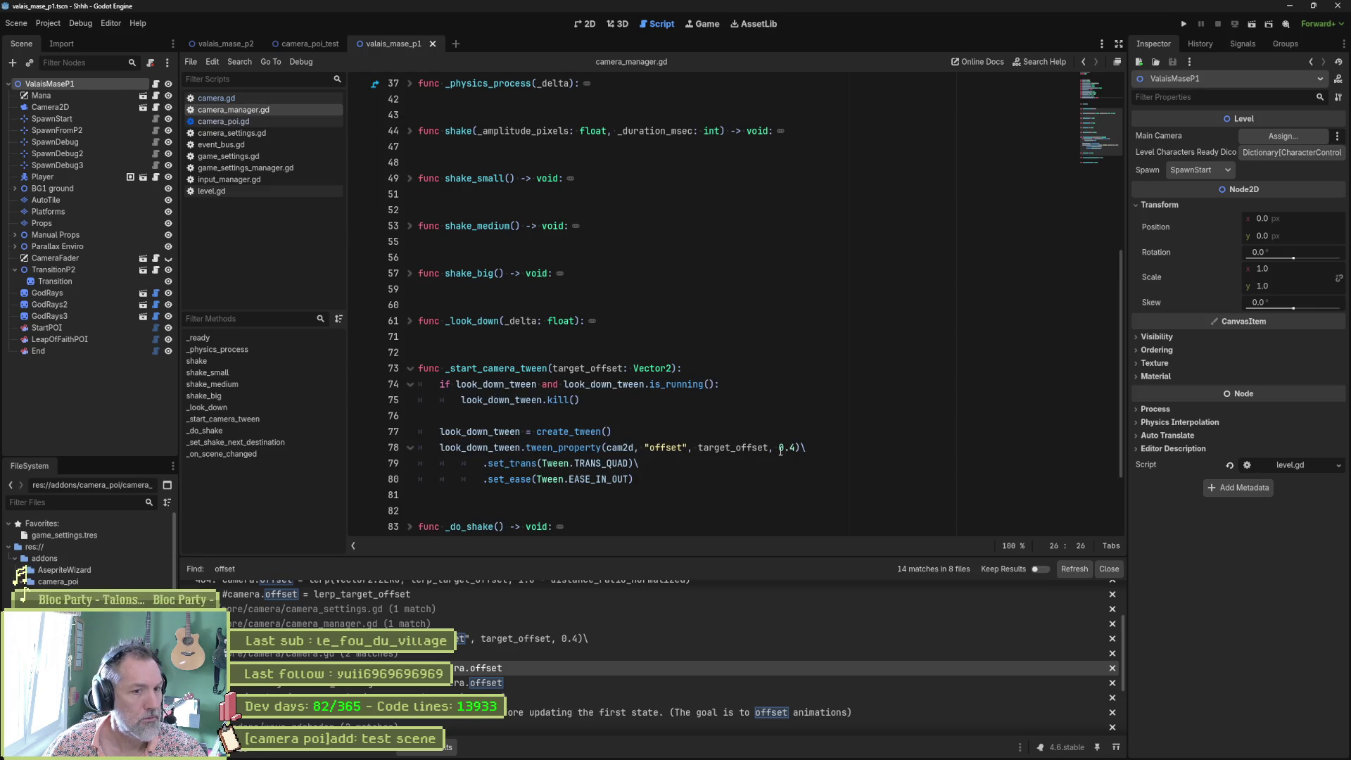
{"action": "left_click_drag", "start_coordinate": [779, 448], "coordinate": [797, 448]}
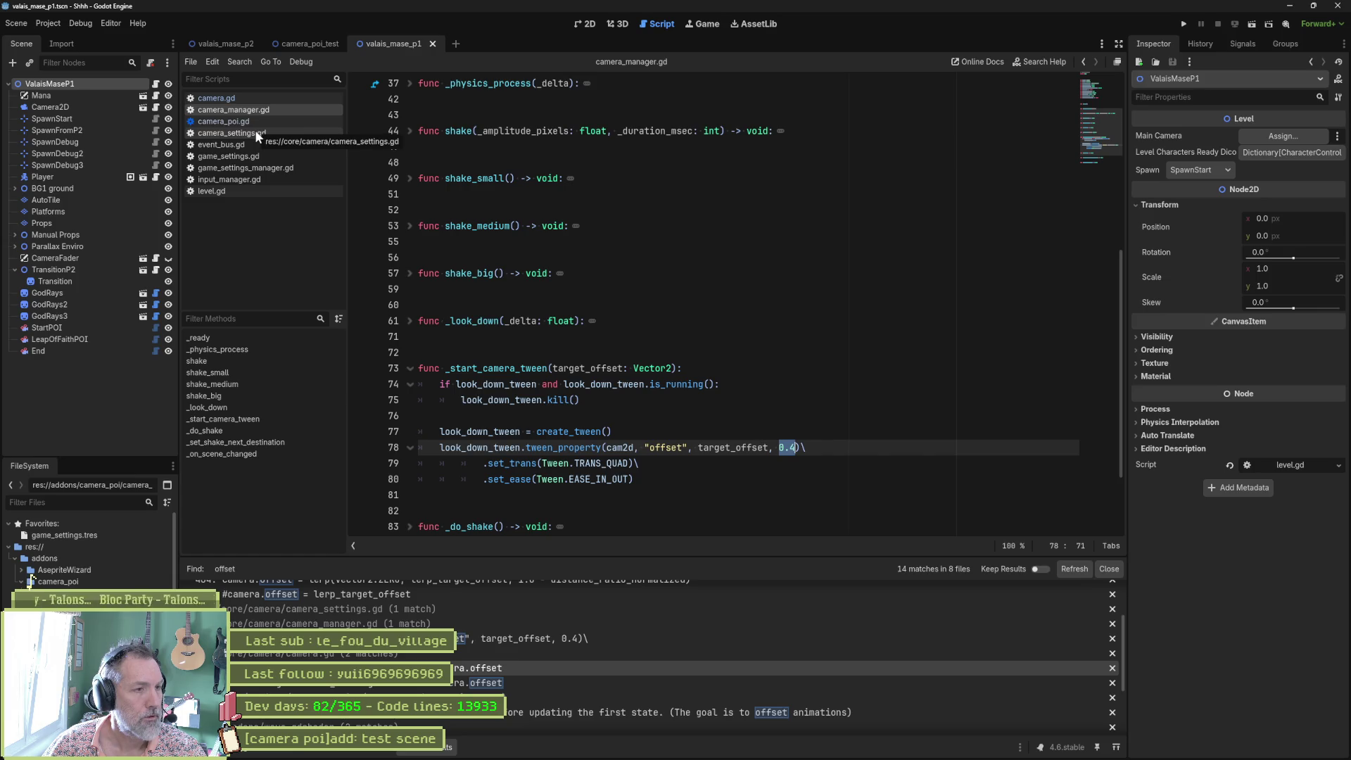
{"action": "left_click", "coordinate": [69, 534]}
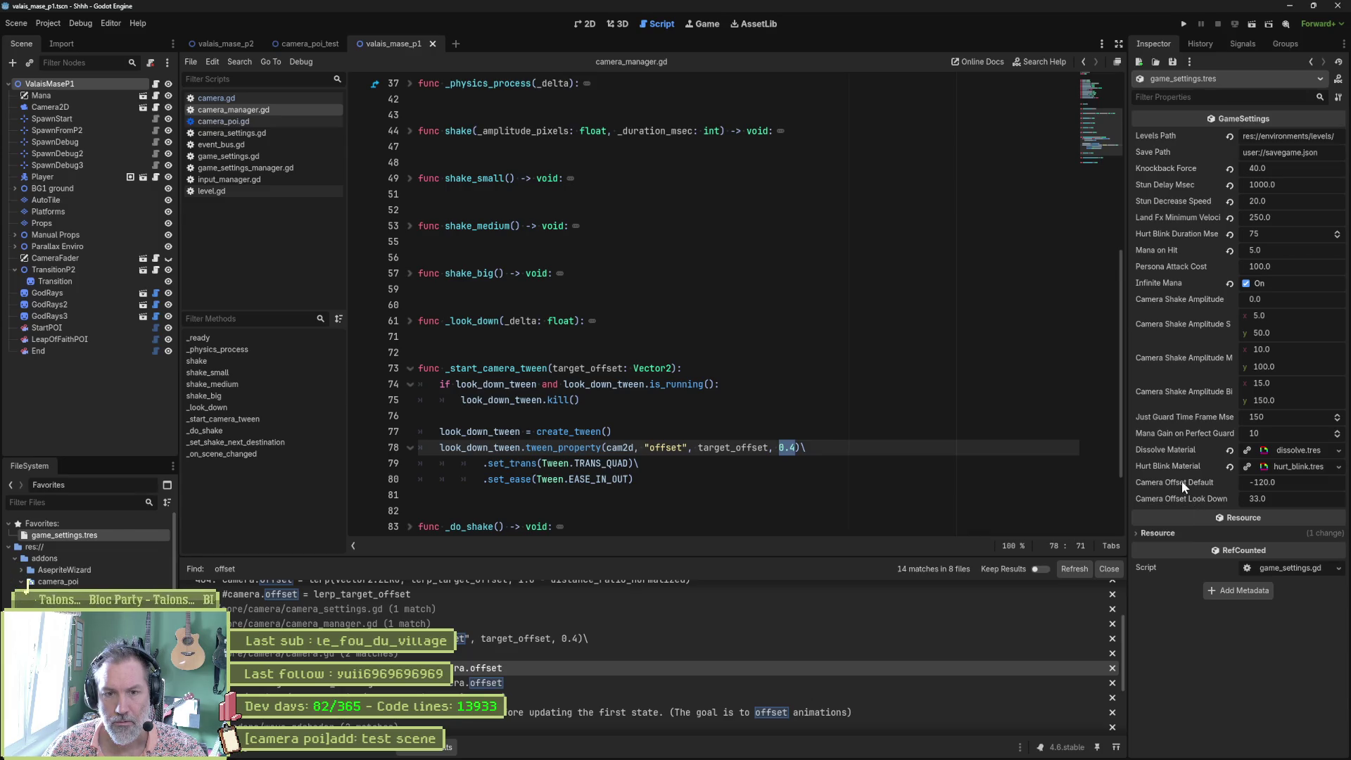
Close camera_poi.gd, camera_settings.gd and event_bus.gd, then view game_settings_manager.gd
{"action": "left_click", "coordinate": [273, 99]}
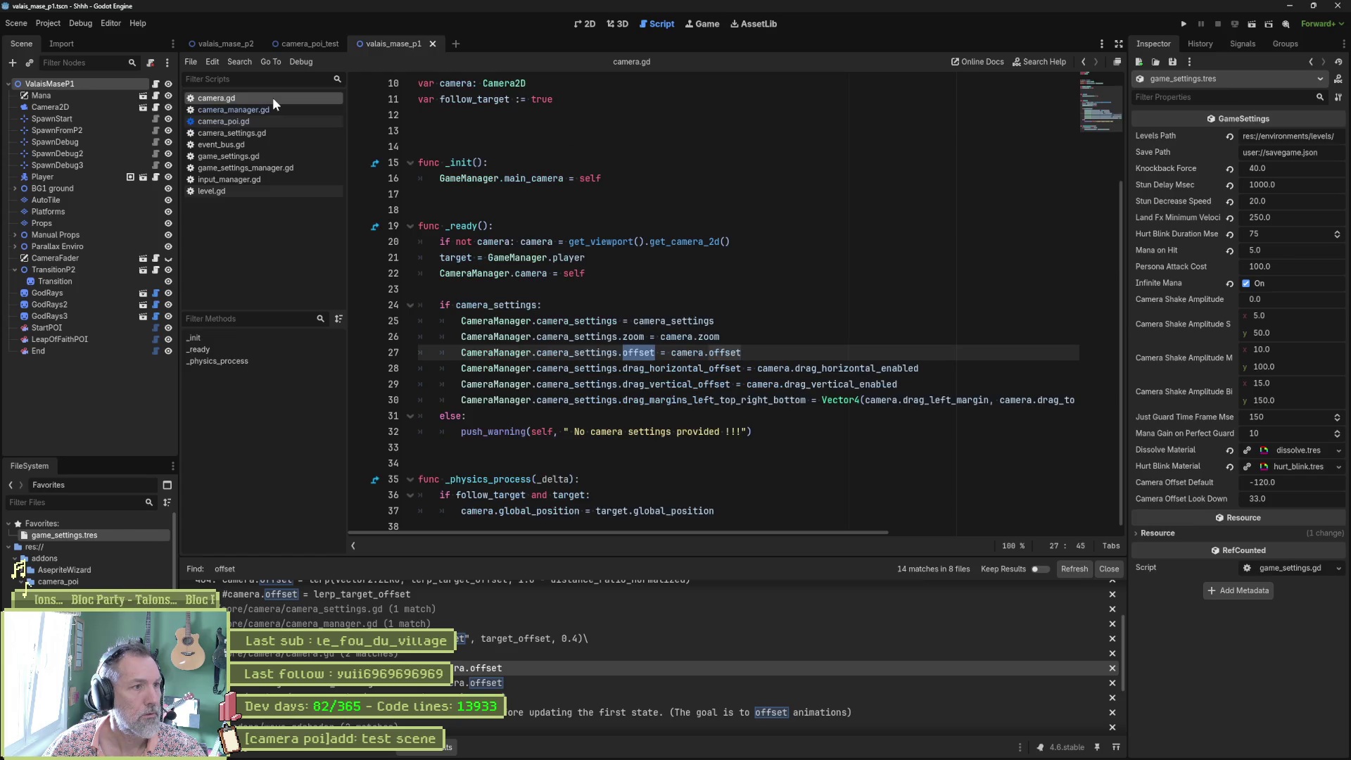
{"action": "left_click", "coordinate": [281, 111]}
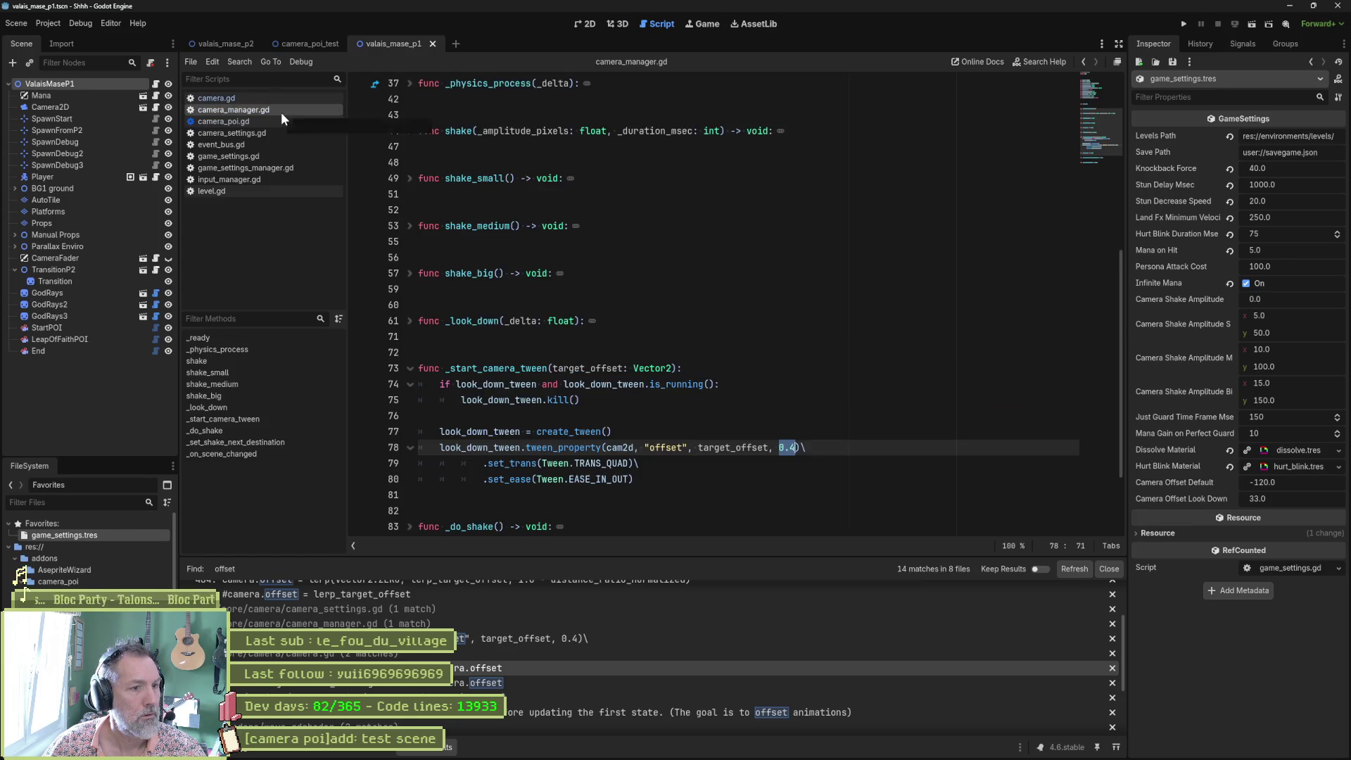
{"action": "left_click", "coordinate": [282, 120]}
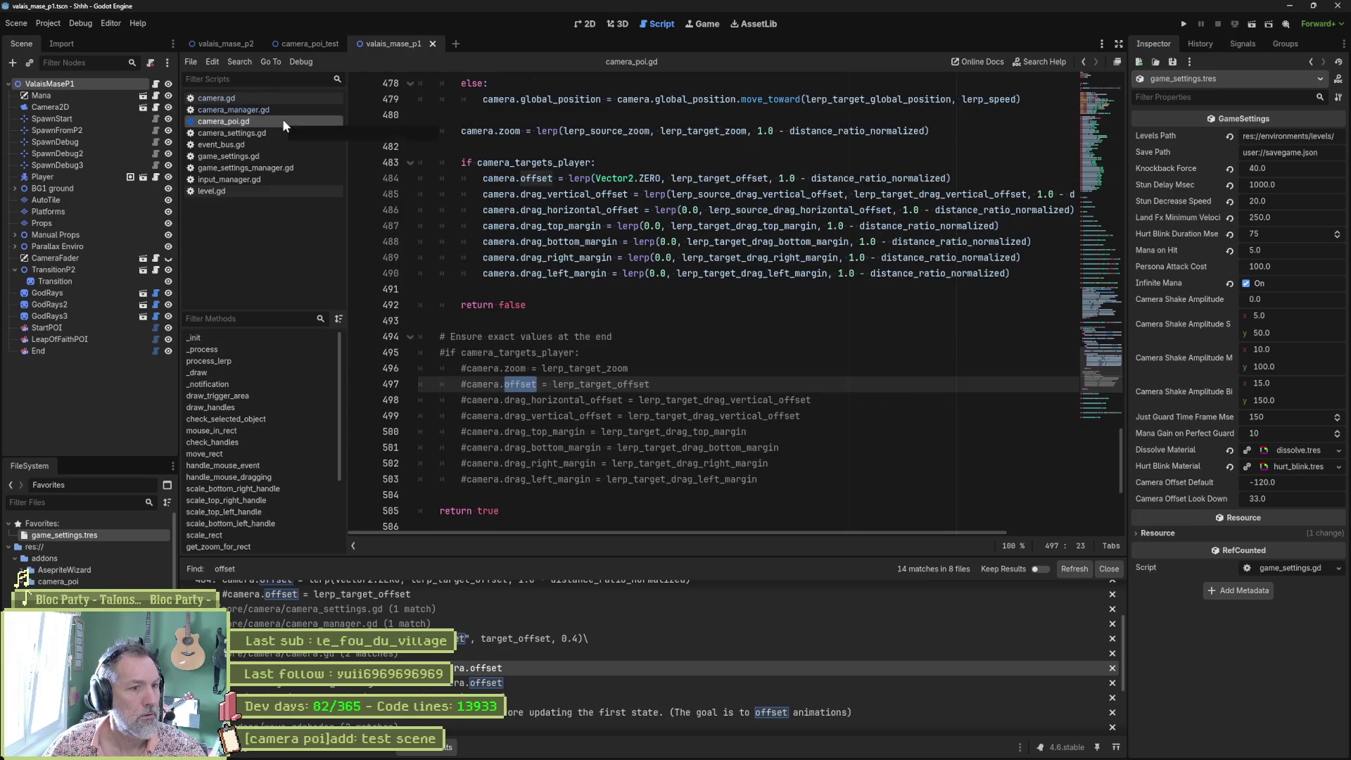
{"action": "middle_click", "coordinate": [282, 118]}
{"action": "left_click", "coordinate": [283, 121]}
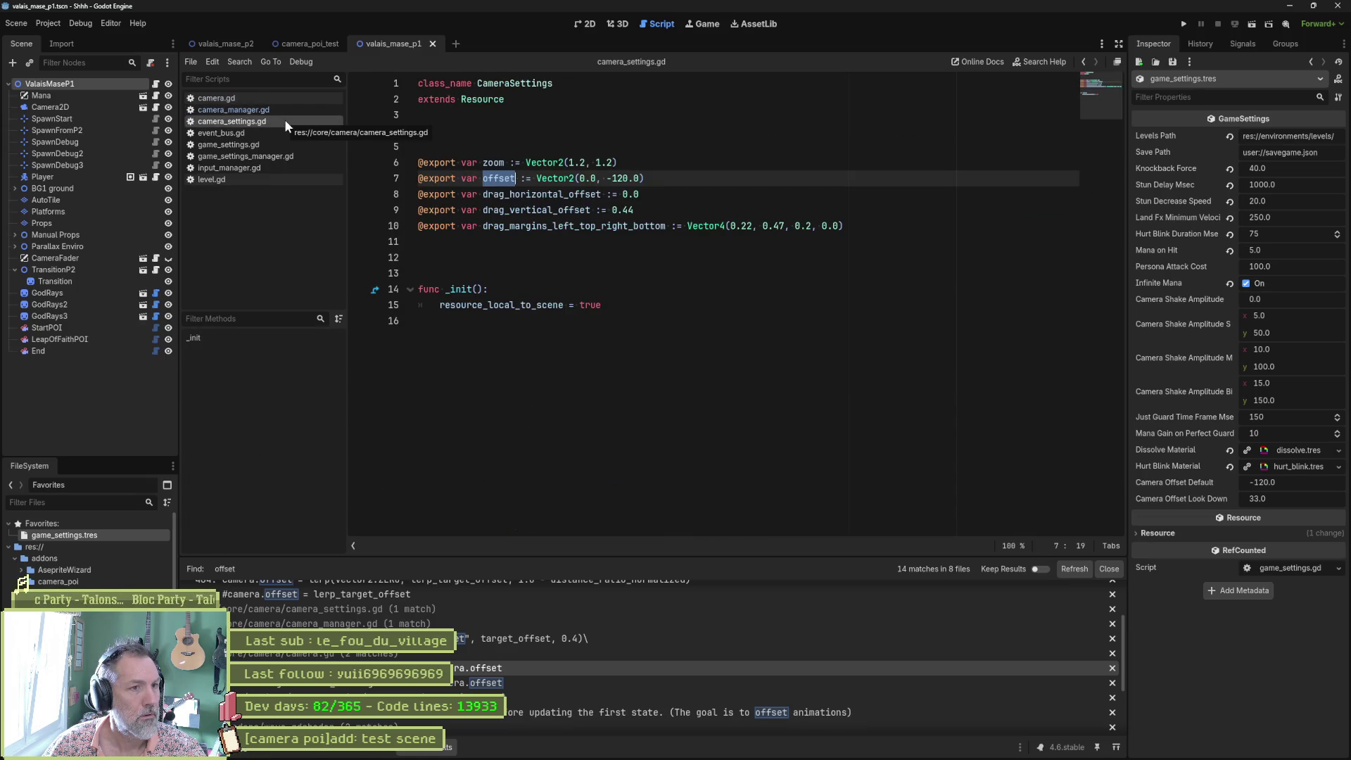
{"action": "middle_click", "coordinate": [285, 123]}
{"action": "left_click", "coordinate": [285, 122]}
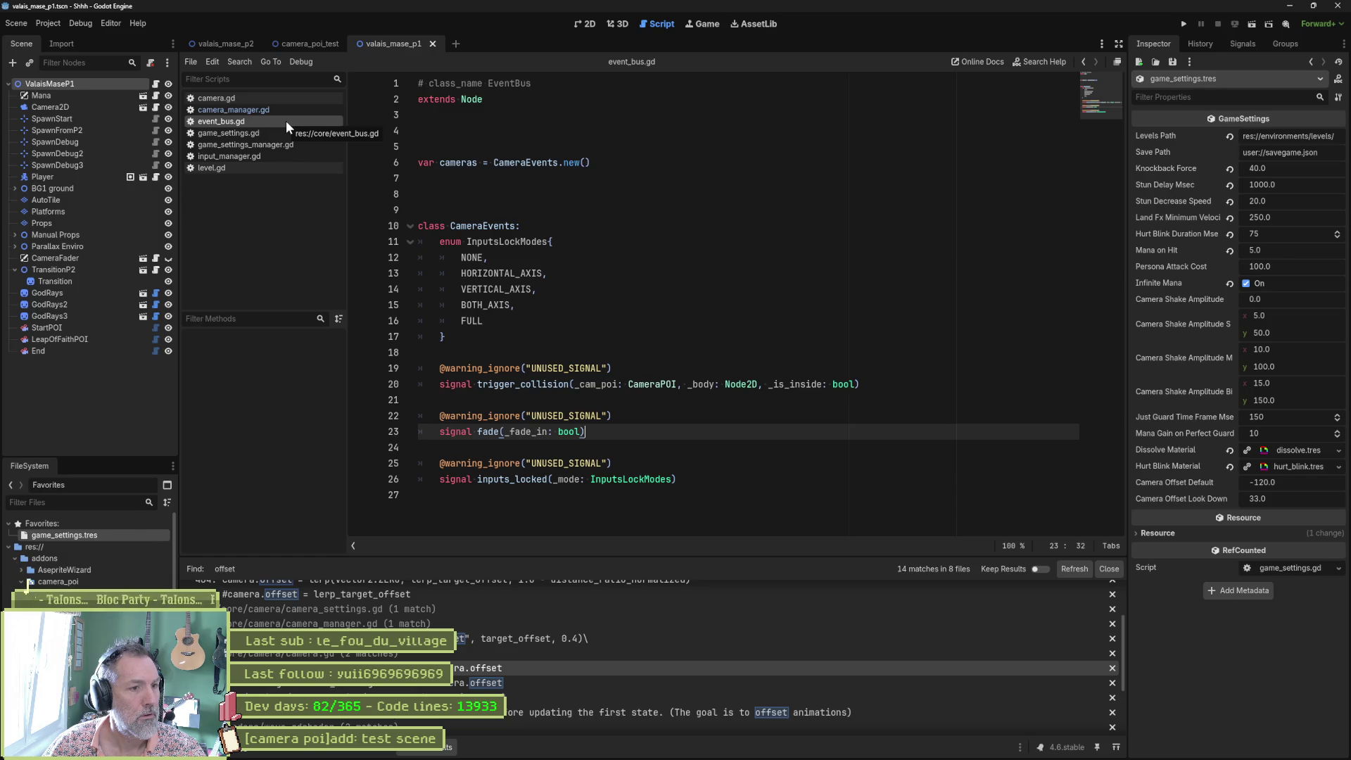
{"action": "middle_click", "coordinate": [285, 121]}
{"action": "left_click", "coordinate": [287, 121]}
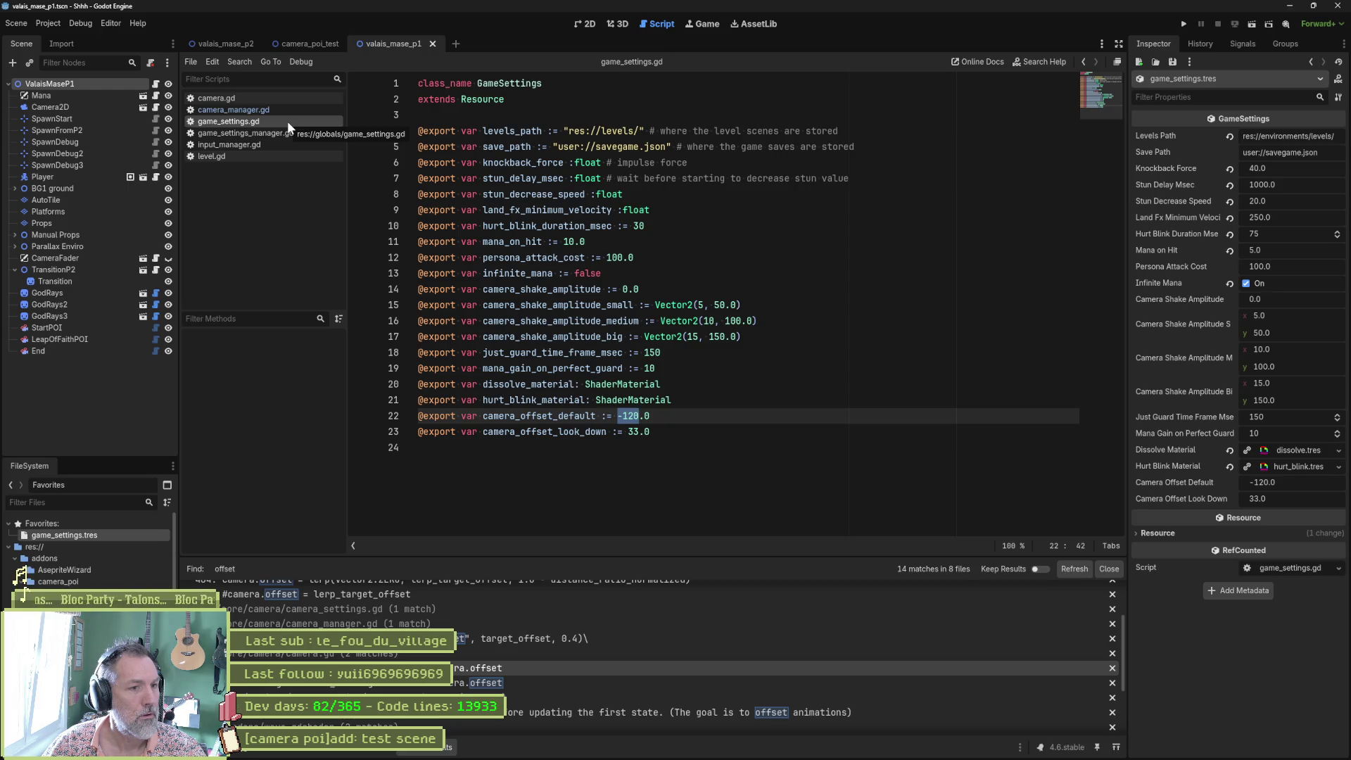
{"action": "left_click", "coordinate": [290, 136]}
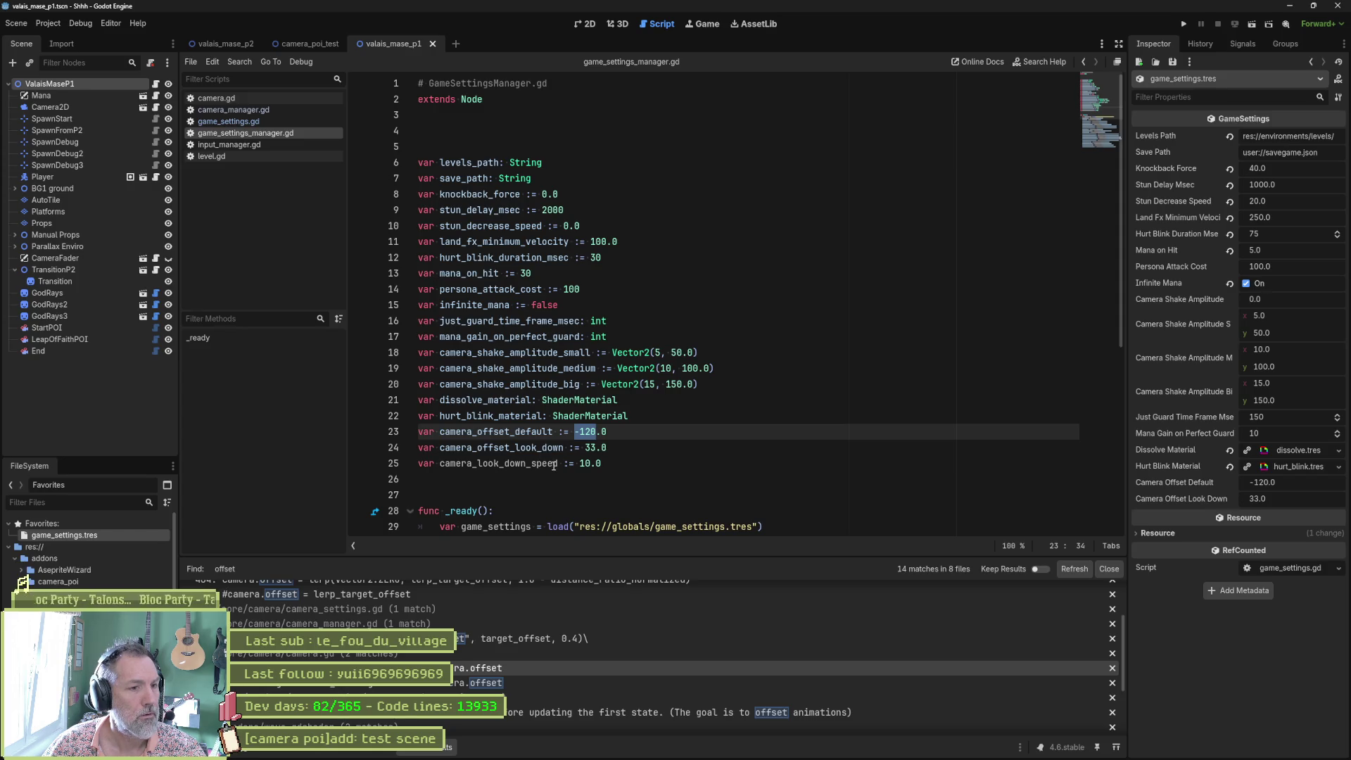
Change camera_look_down_speed from 10.0 to 0.4 in game_settings_manager.gd and copy the line
{"action": "left_click_drag", "start_coordinate": [580, 463], "coordinate": [602, 463]}
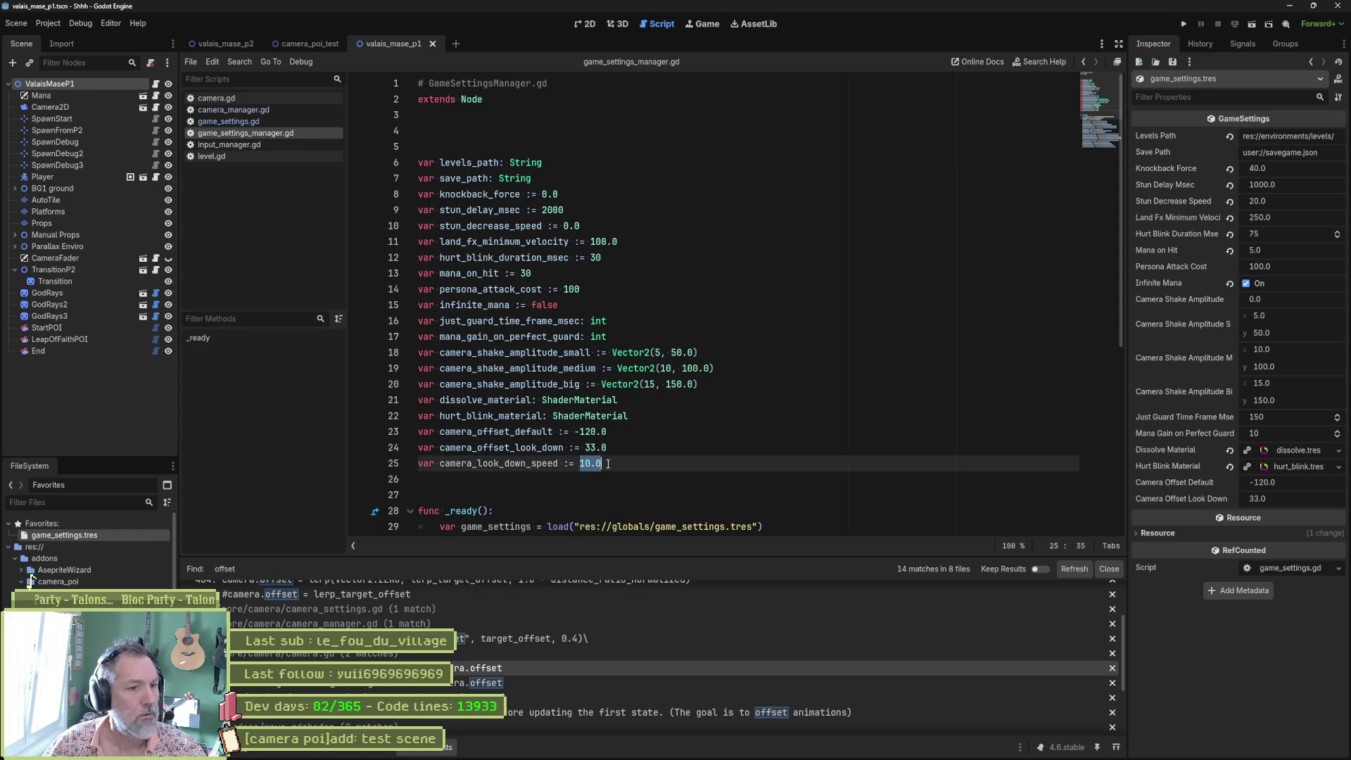
{"action": "type", "text": "0.4"}
{"action": "double_click", "coordinate": [544, 464]}
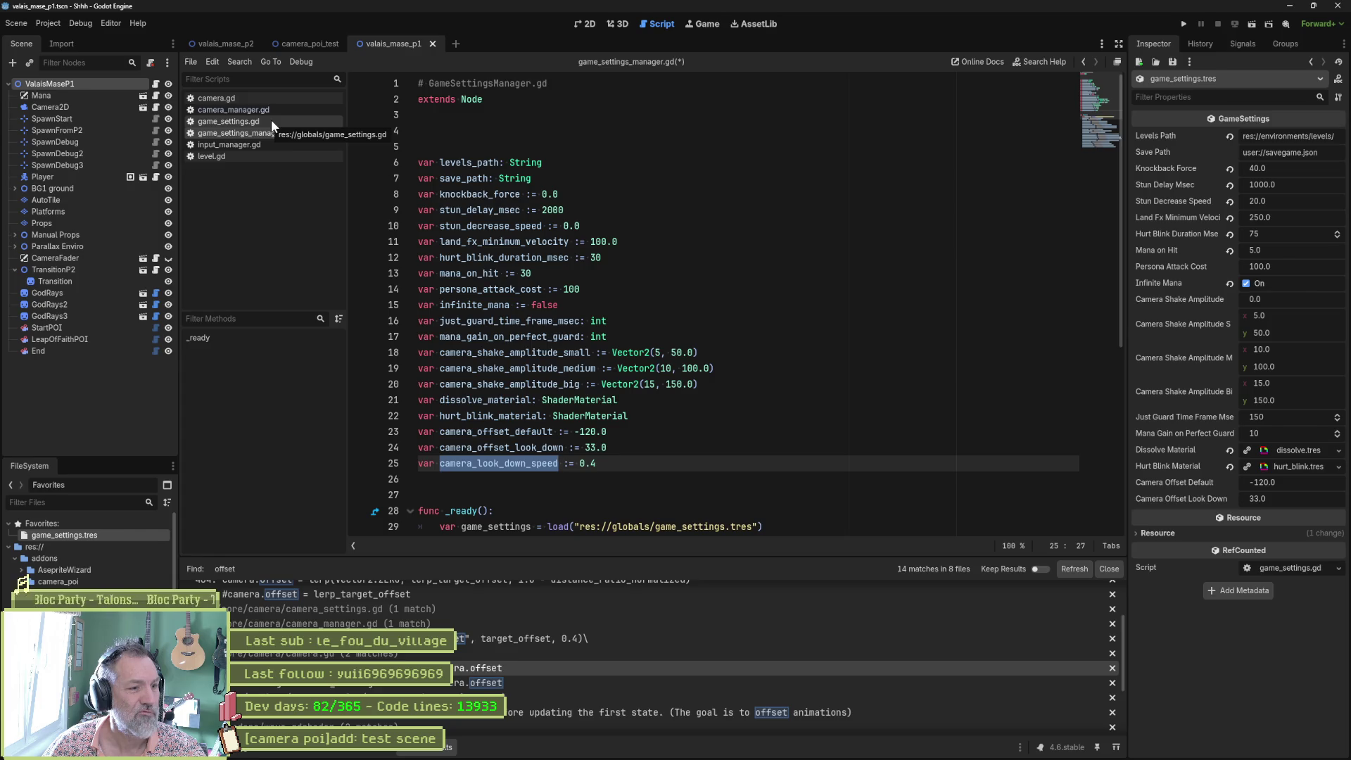
{"action": "left_click", "coordinate": [272, 120]}
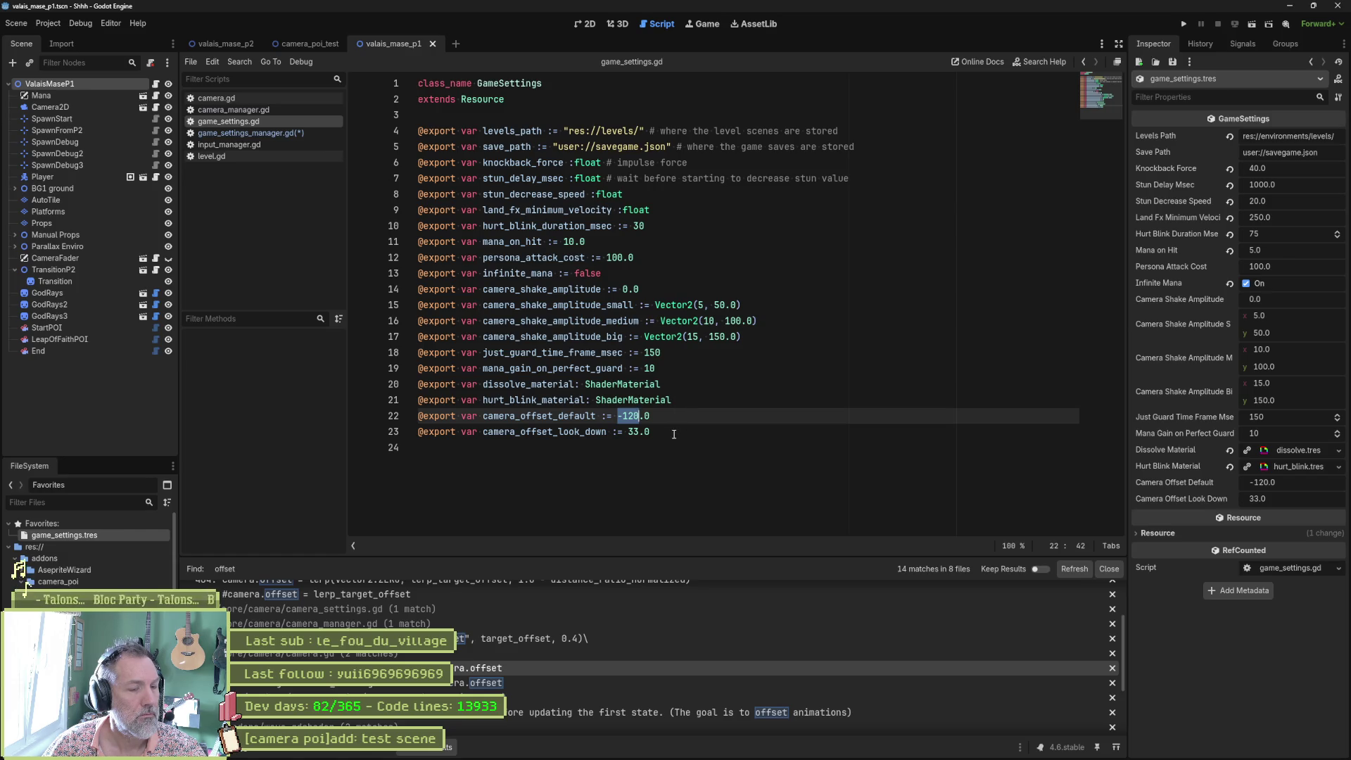
{"action": "left_click", "coordinate": [281, 133]}
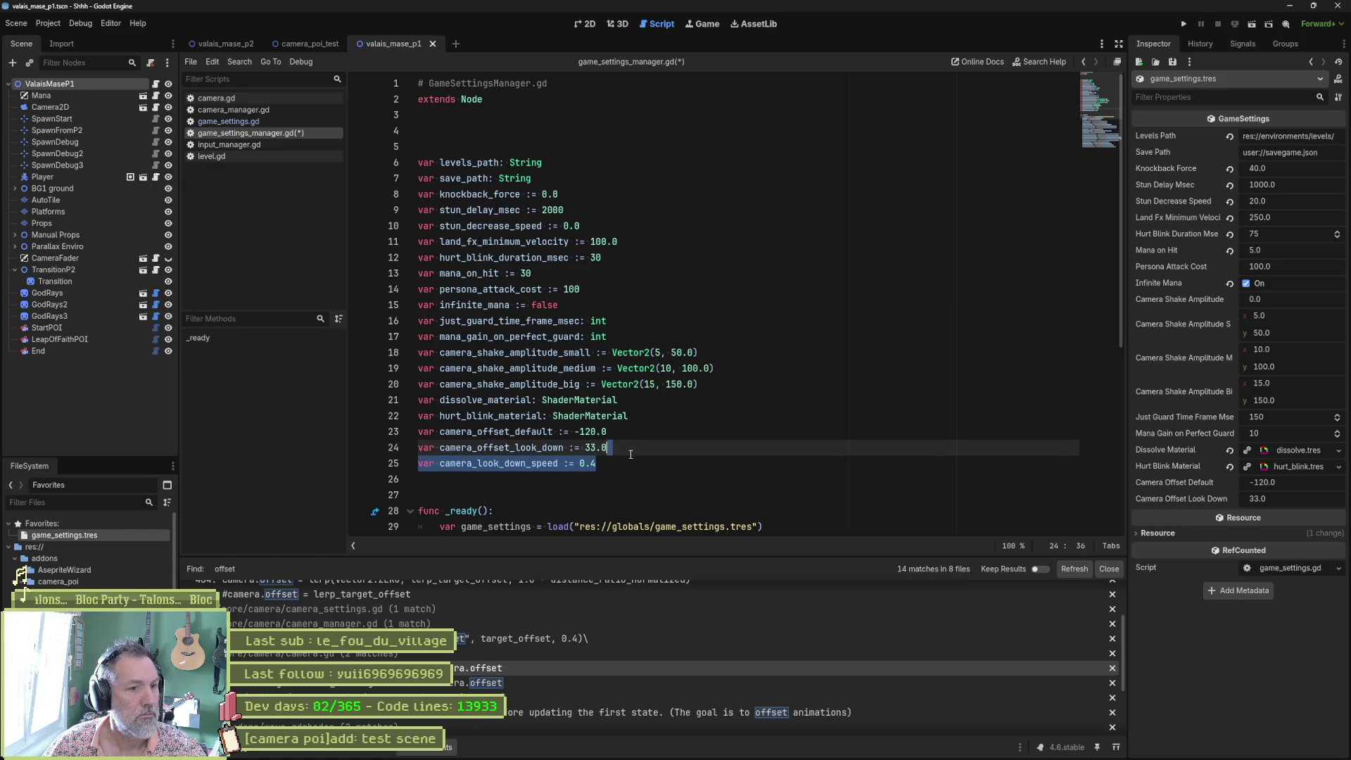
{"action": "left_click", "coordinate": [281, 121]}
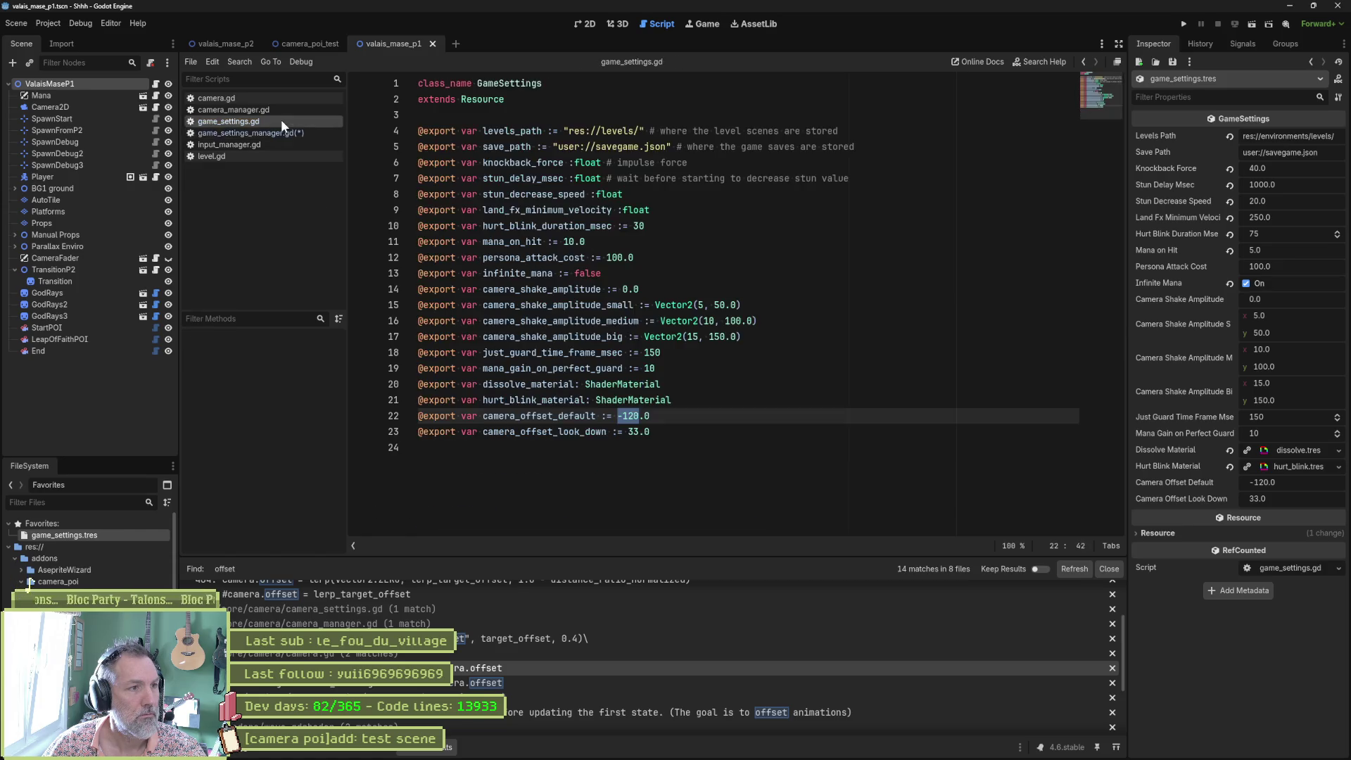
{"action": "left_click", "coordinate": [695, 433]}
{"action": "type", "text": "var camera_look_down_speed := 0.4"}
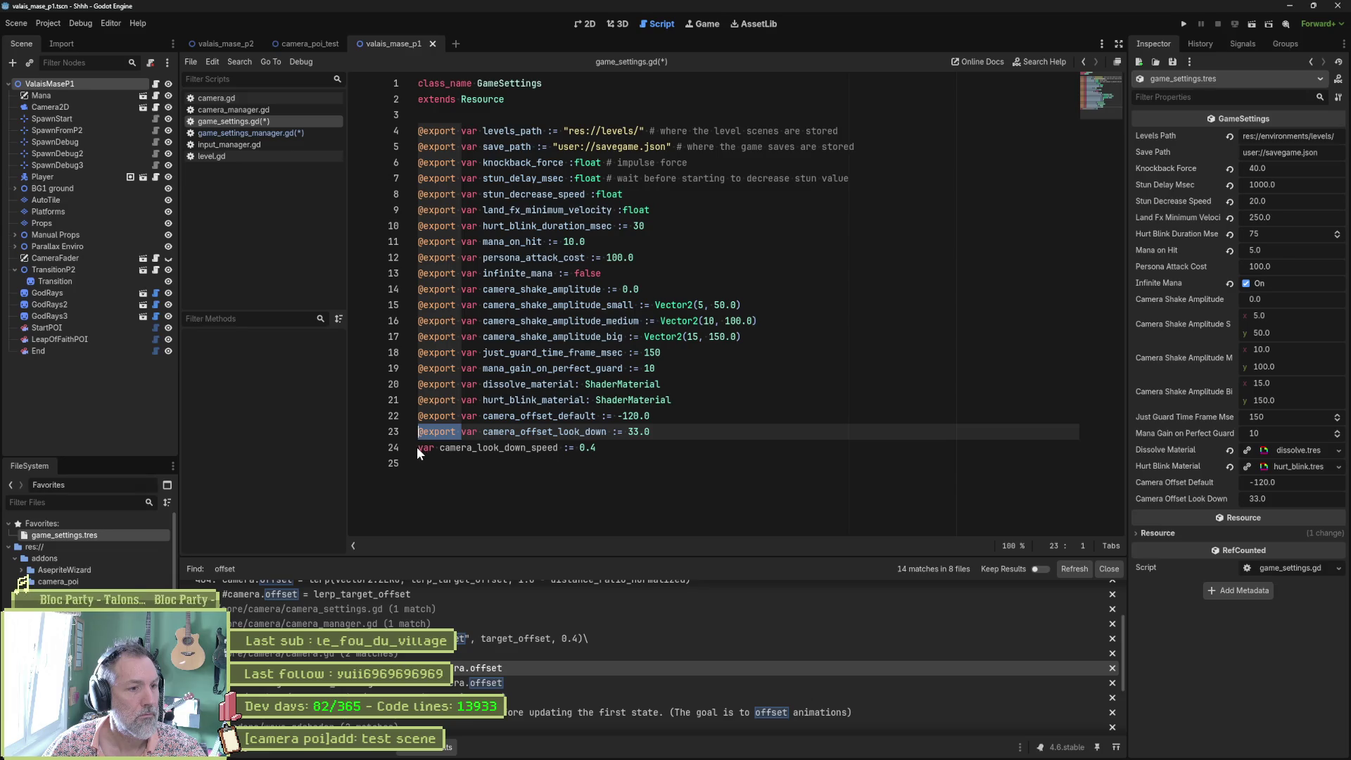
{"action": "left_click", "coordinate": [416, 447]}
{"action": "type", "text": "@export"}
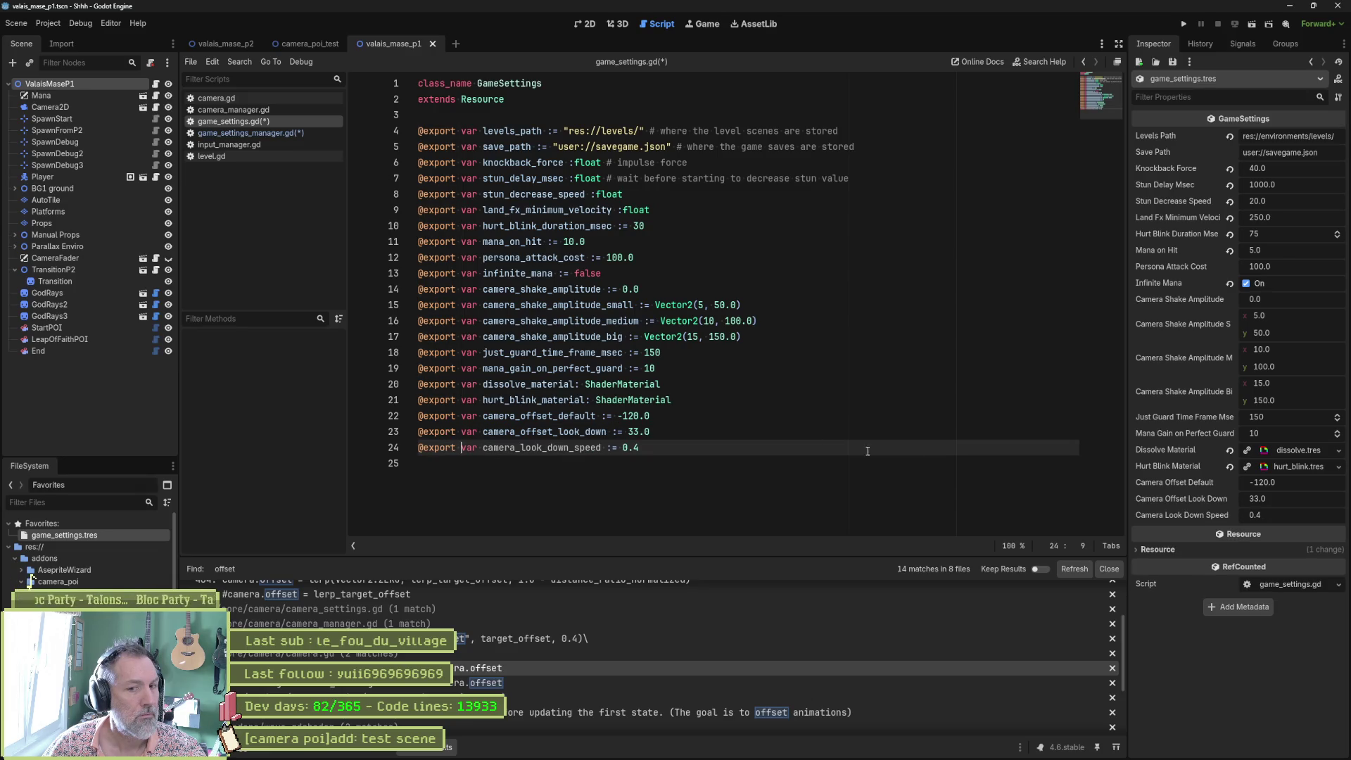
{"action": "key", "text": "ctrl+s"}
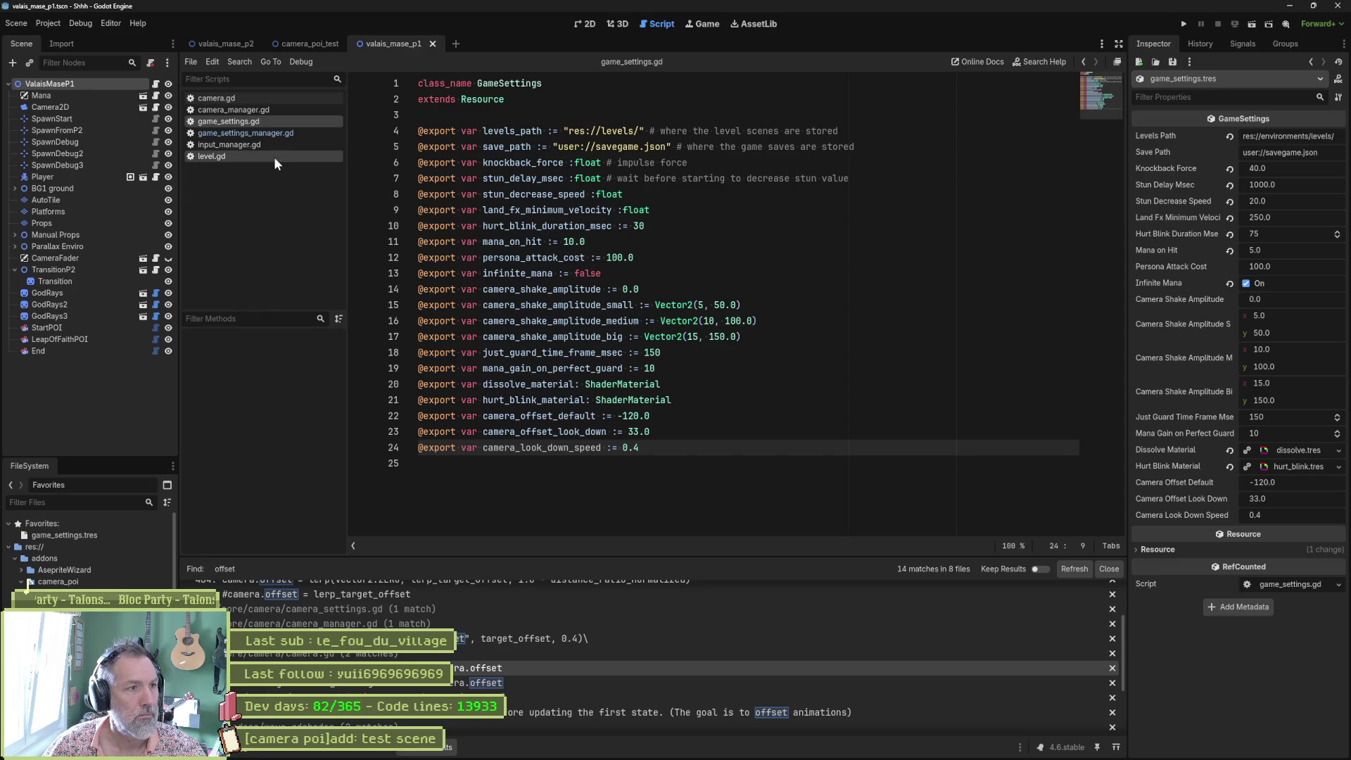
Close the level.gd script, leaving input_manager.gd open
{"action": "left_click", "coordinate": [263, 143]}
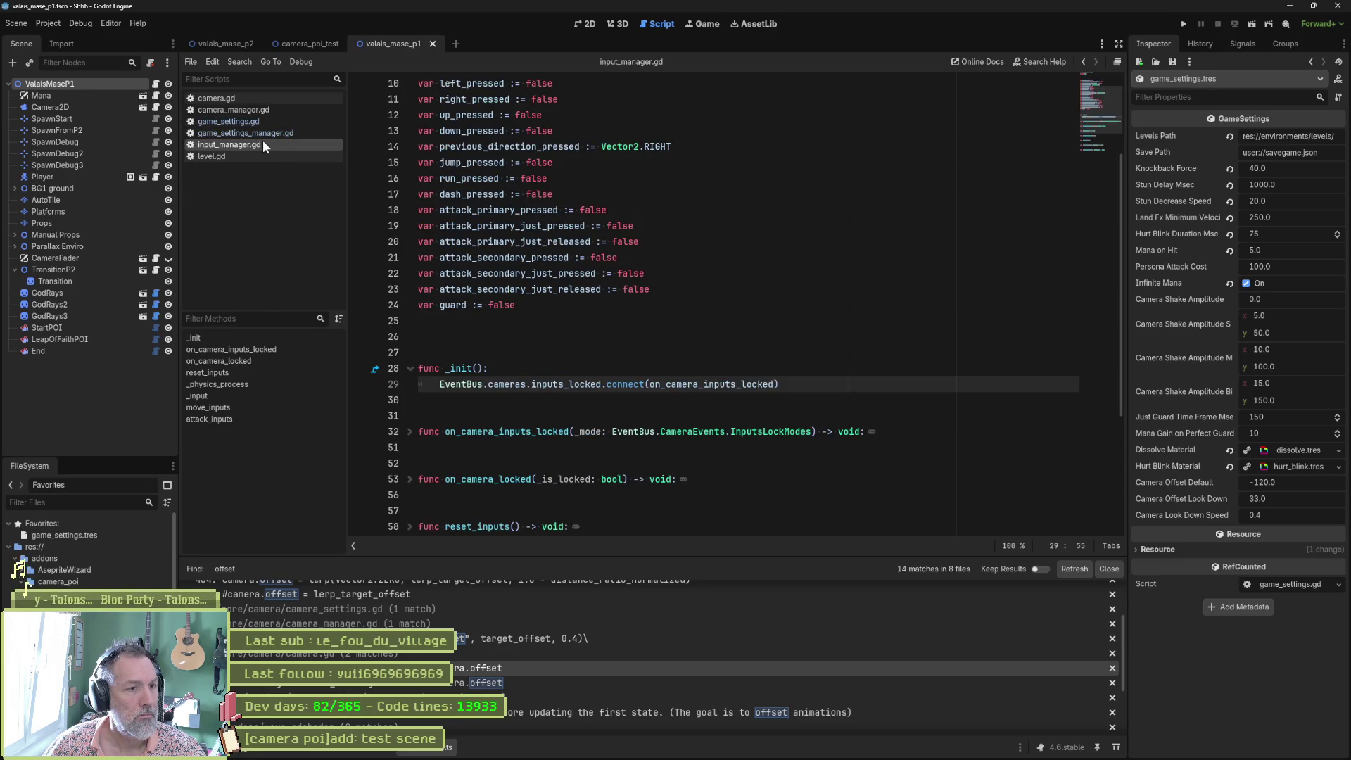
{"action": "left_click", "coordinate": [269, 155]}
{"action": "middle_click", "coordinate": [269, 157]}
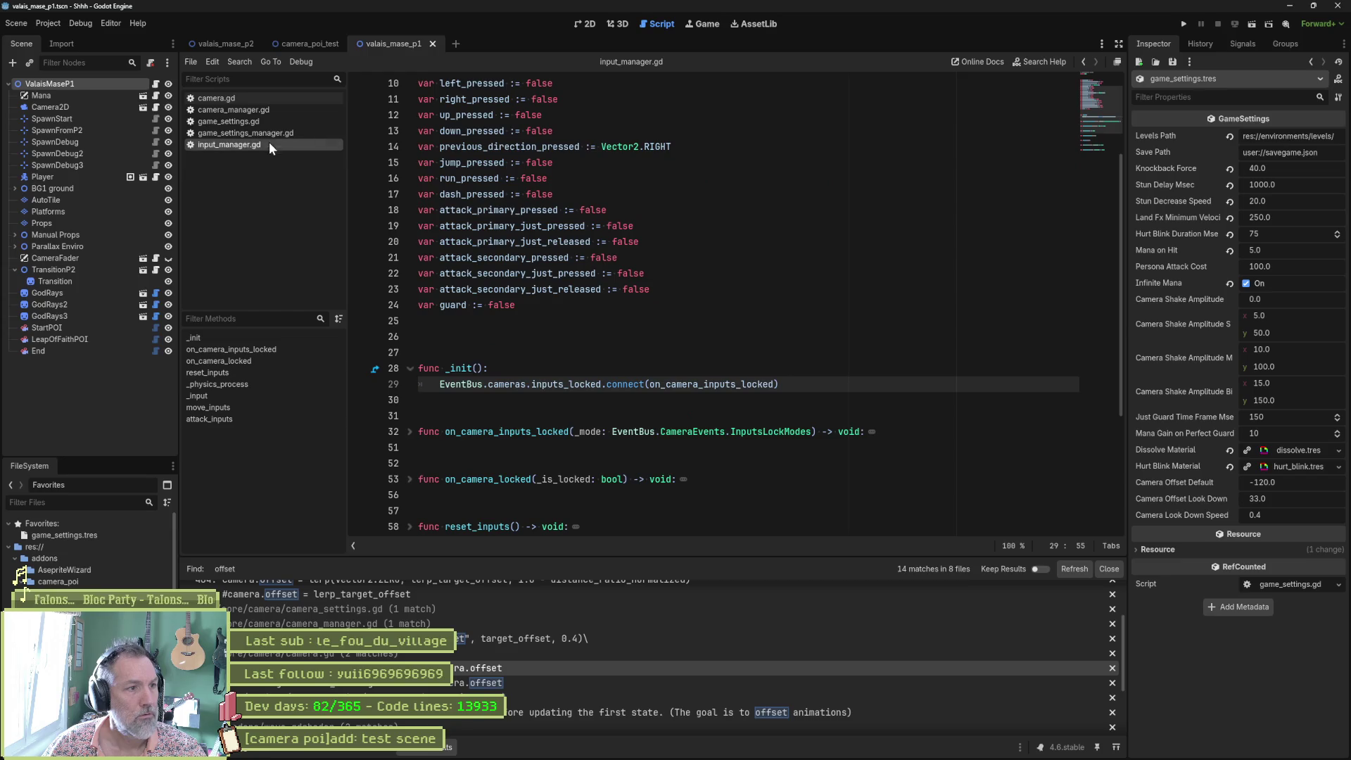
Replace the 0.4 tween duration with GameSettingsManager.camera_look_down_speed in camera_manager.gd and save
{"action": "left_click", "coordinate": [277, 113]}
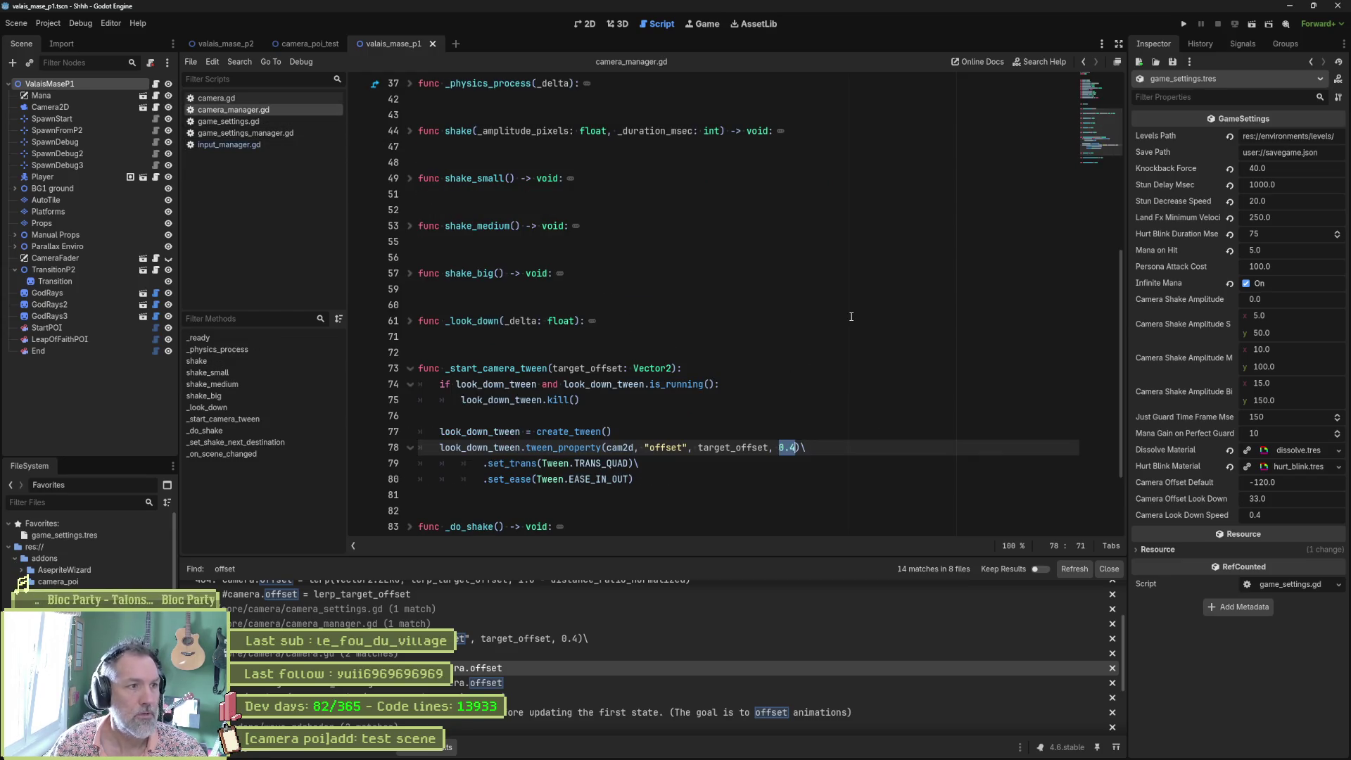
{"action": "type", "text": "Game"}
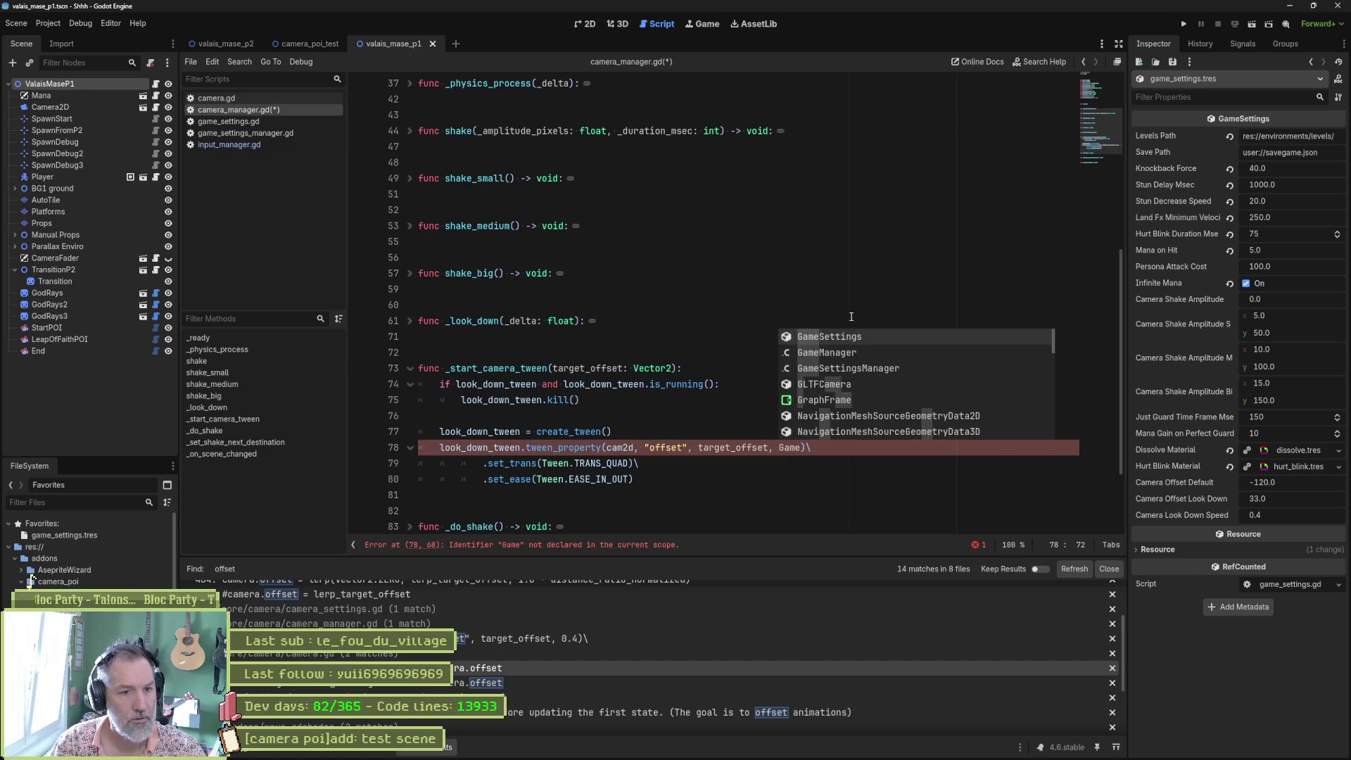
{"action": "key", "text": "Down"}
{"action": "key", "text": "Down"}
{"action": "key", "text": "Return"}
{"action": "type", "text": "."}
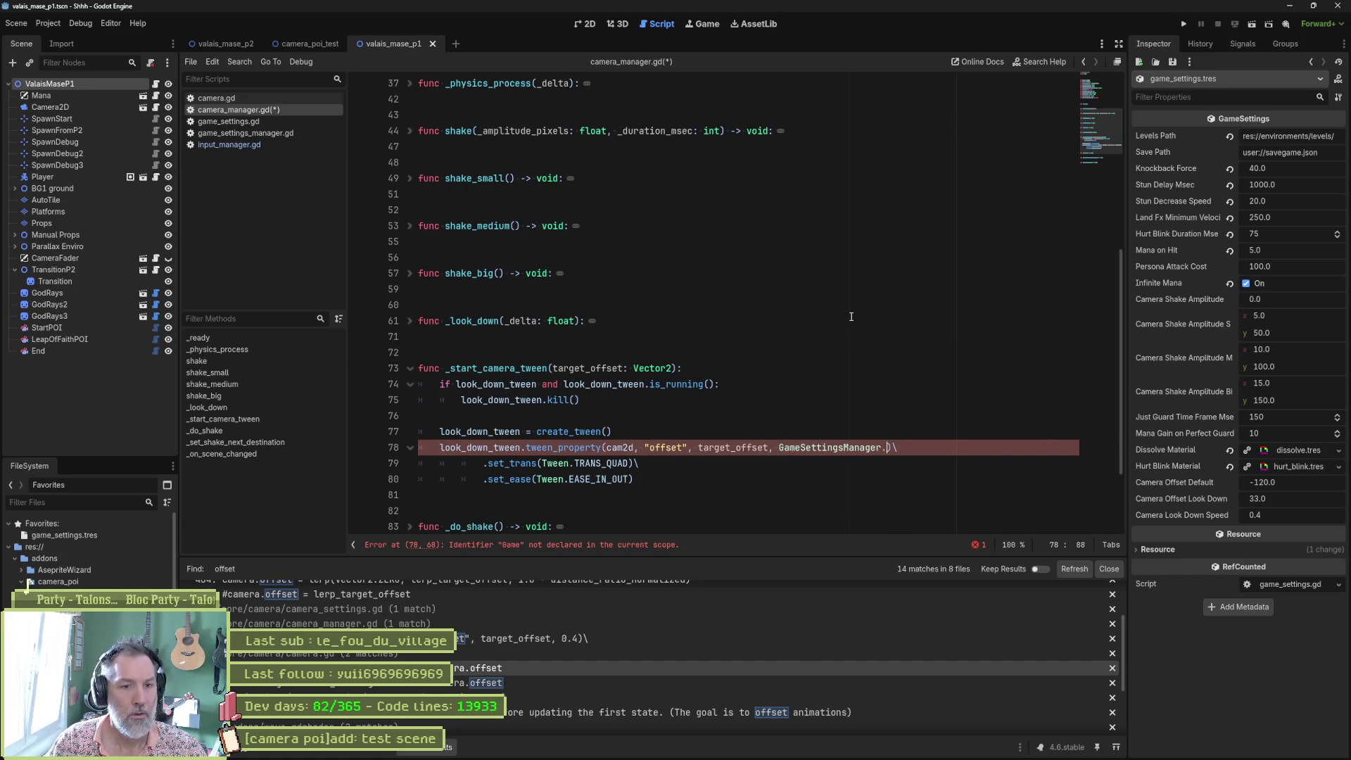
{"action": "type", "text": "spee"}
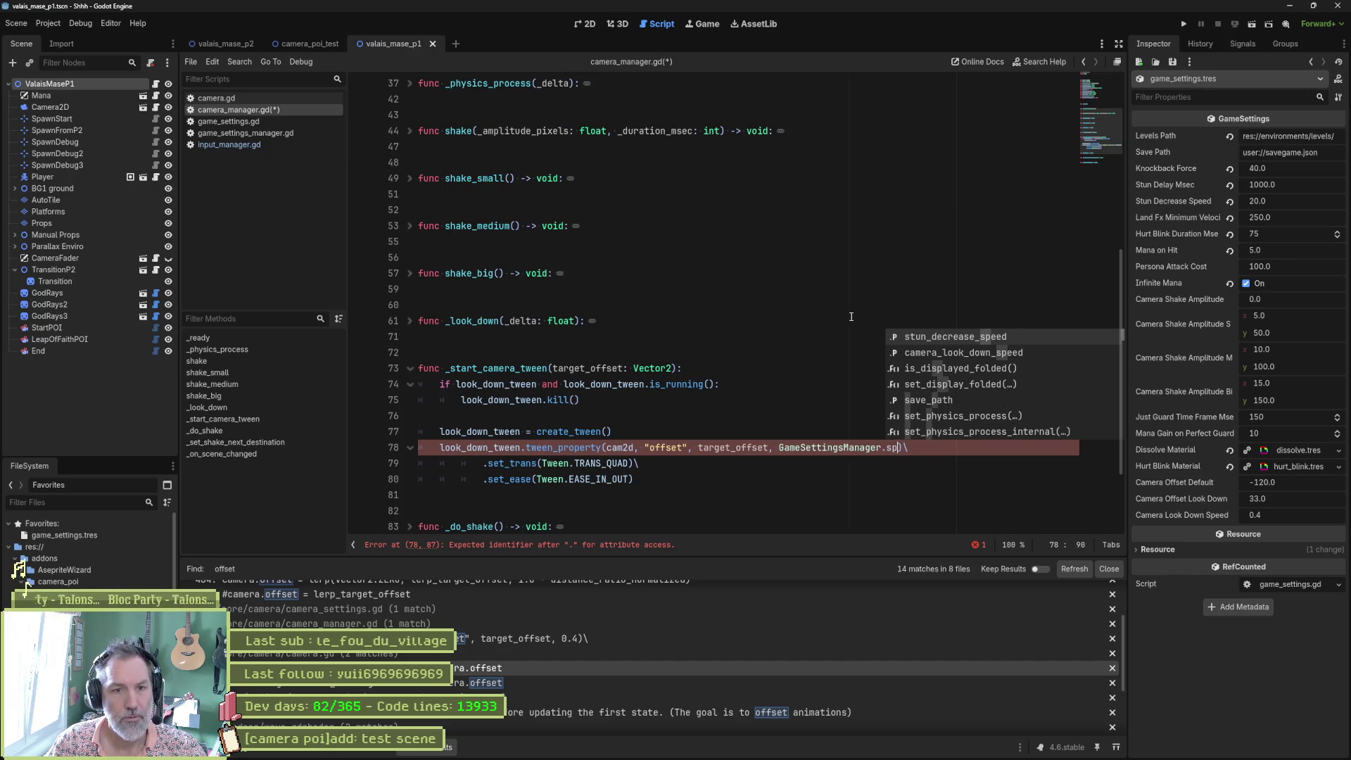
{"action": "key", "text": "Return"}
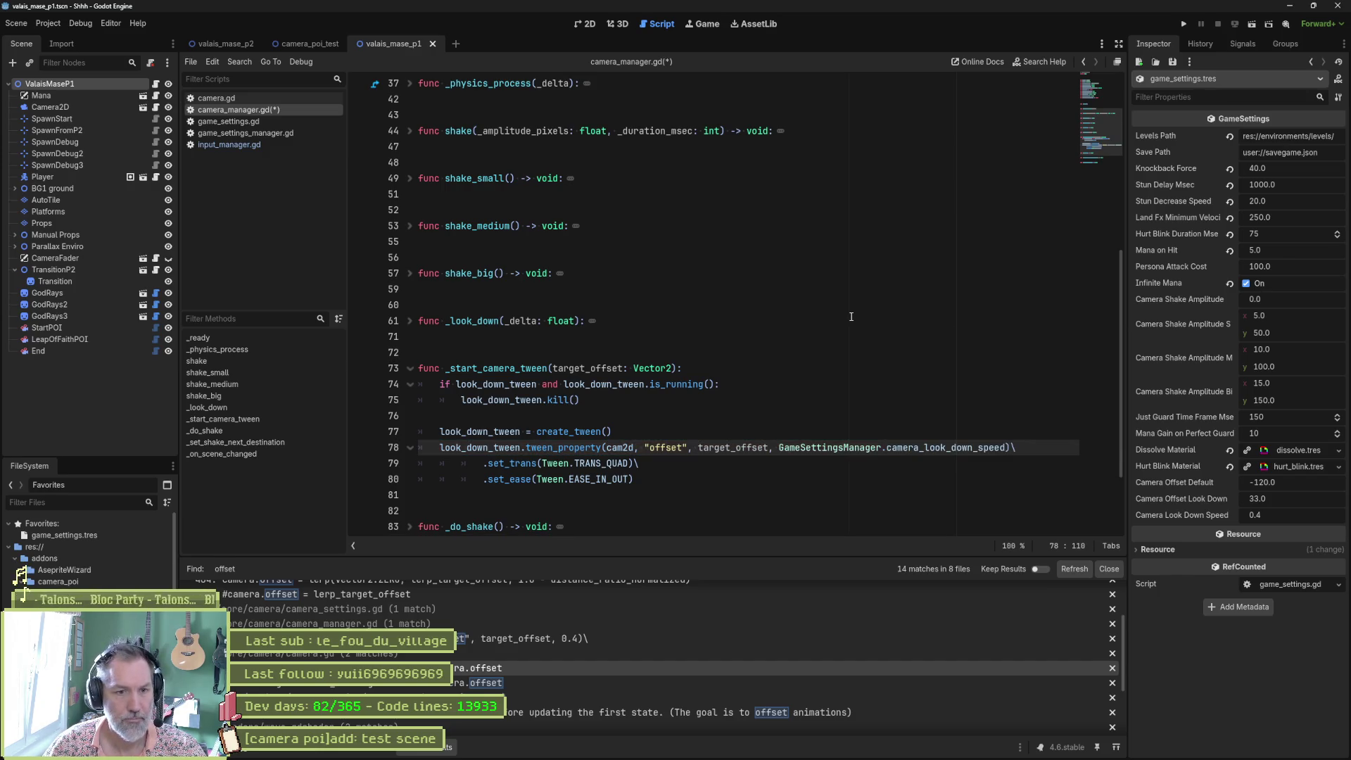
{"action": "key", "text": "ctrl+s"}
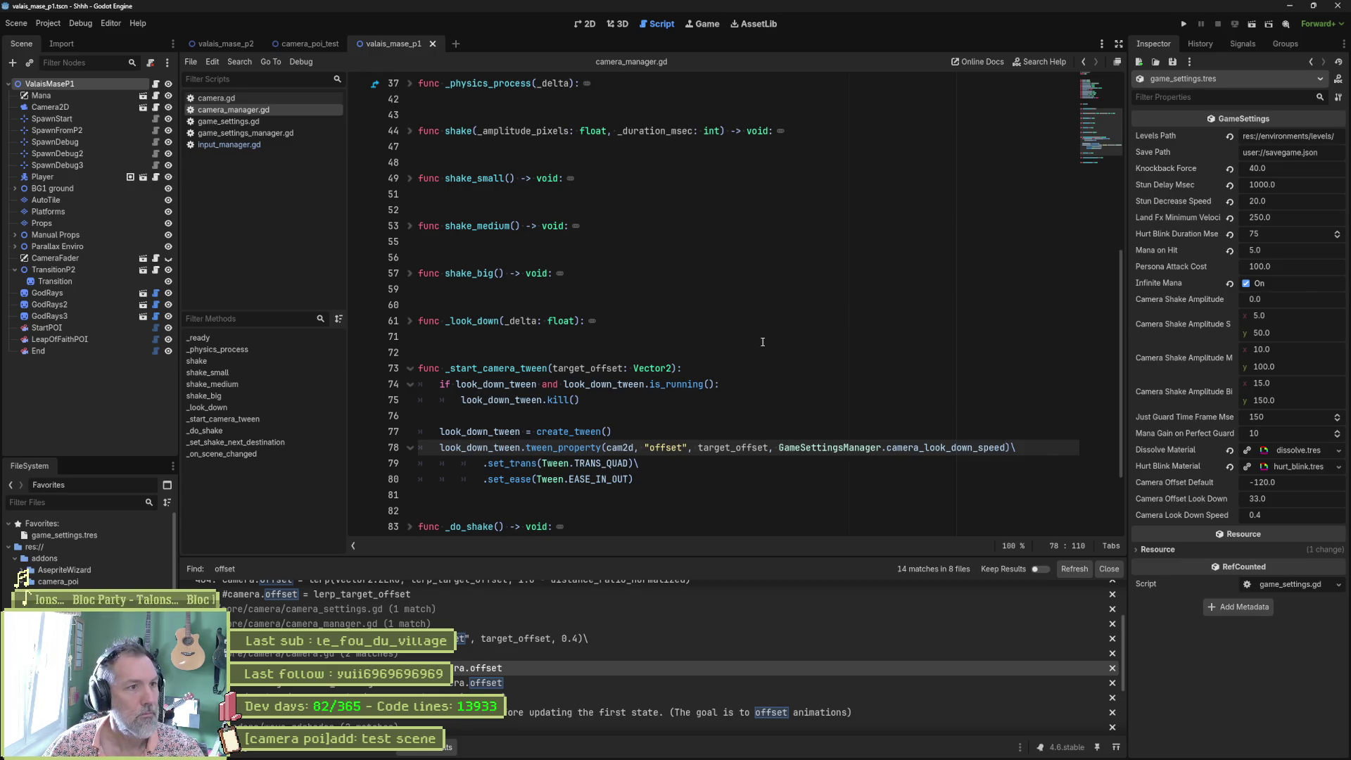
Playtest the level, moving the cat to trigger the look-down camera, then stop
{"action": "key", "text": "F6"}
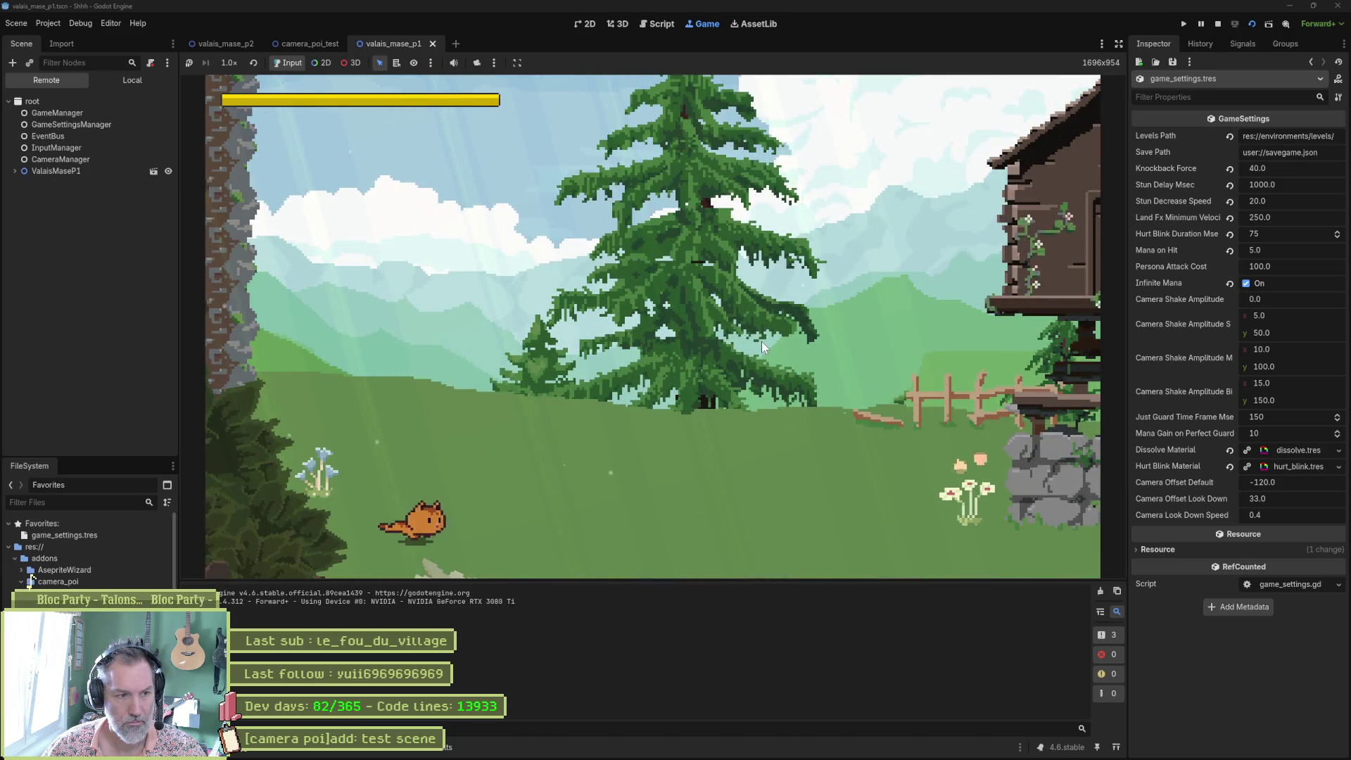
{"action": "key", "text": "Right"}
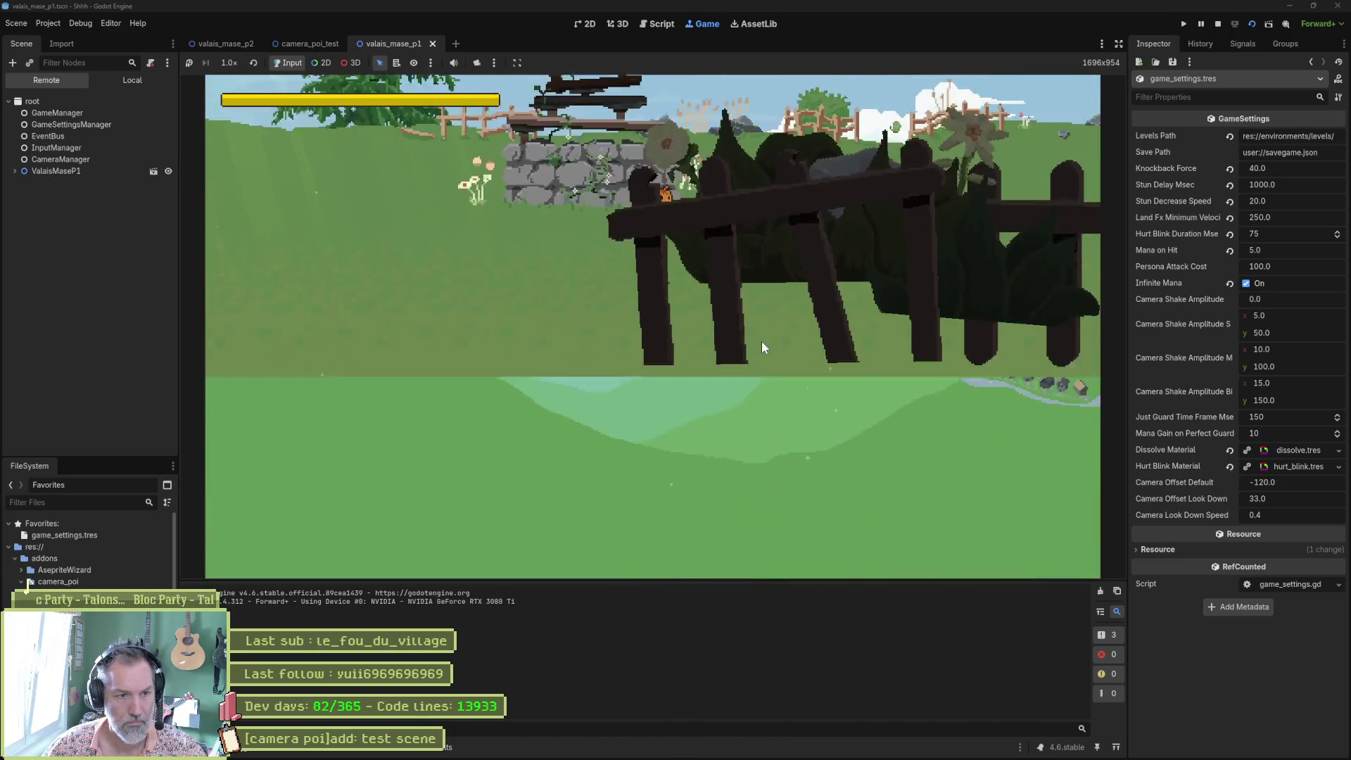
{"action": "key", "text": "F8"}
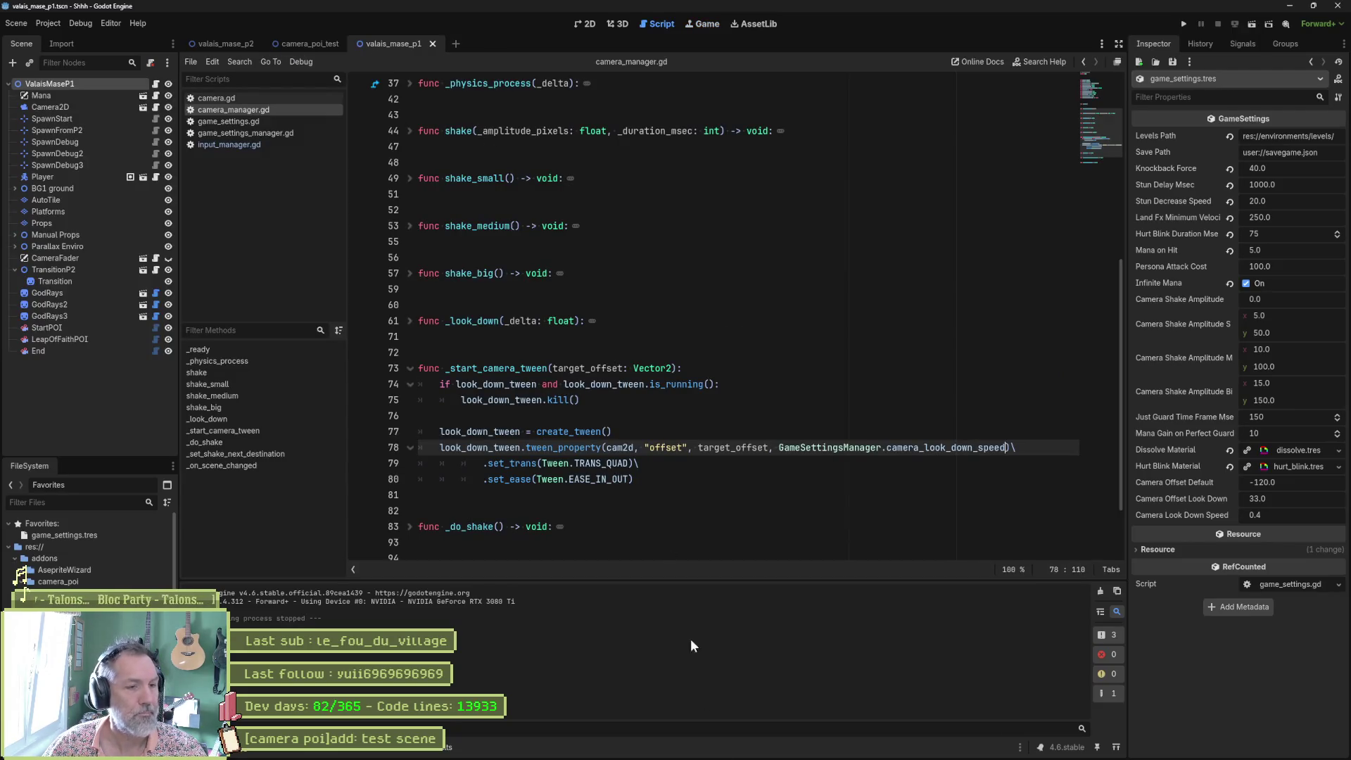
Check Fork's diff showing camera_look_down_speed := 0.4, then reopen game_settings_manager.gd in Godot
{"action": "left_click", "coordinate": [782, 749]}
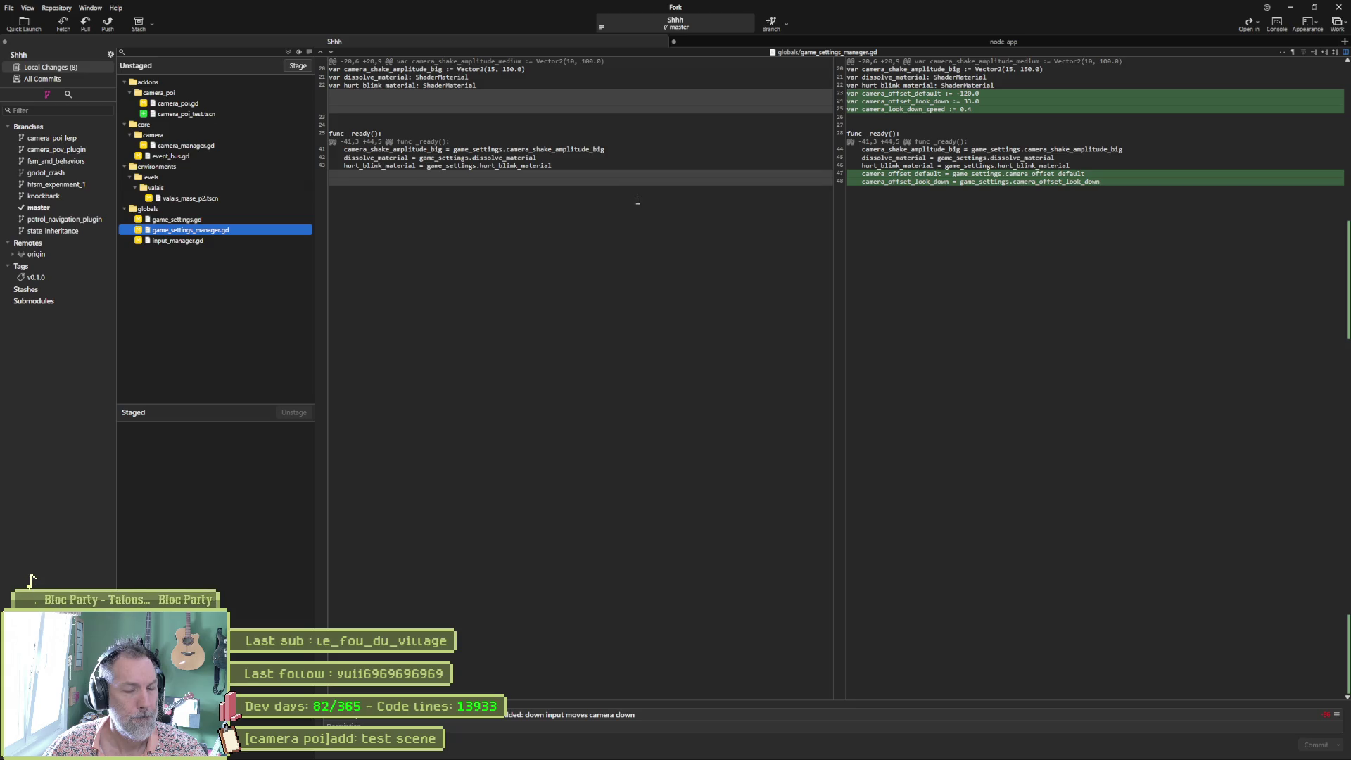
{"action": "mouse_move", "coordinate": [885, 163]}
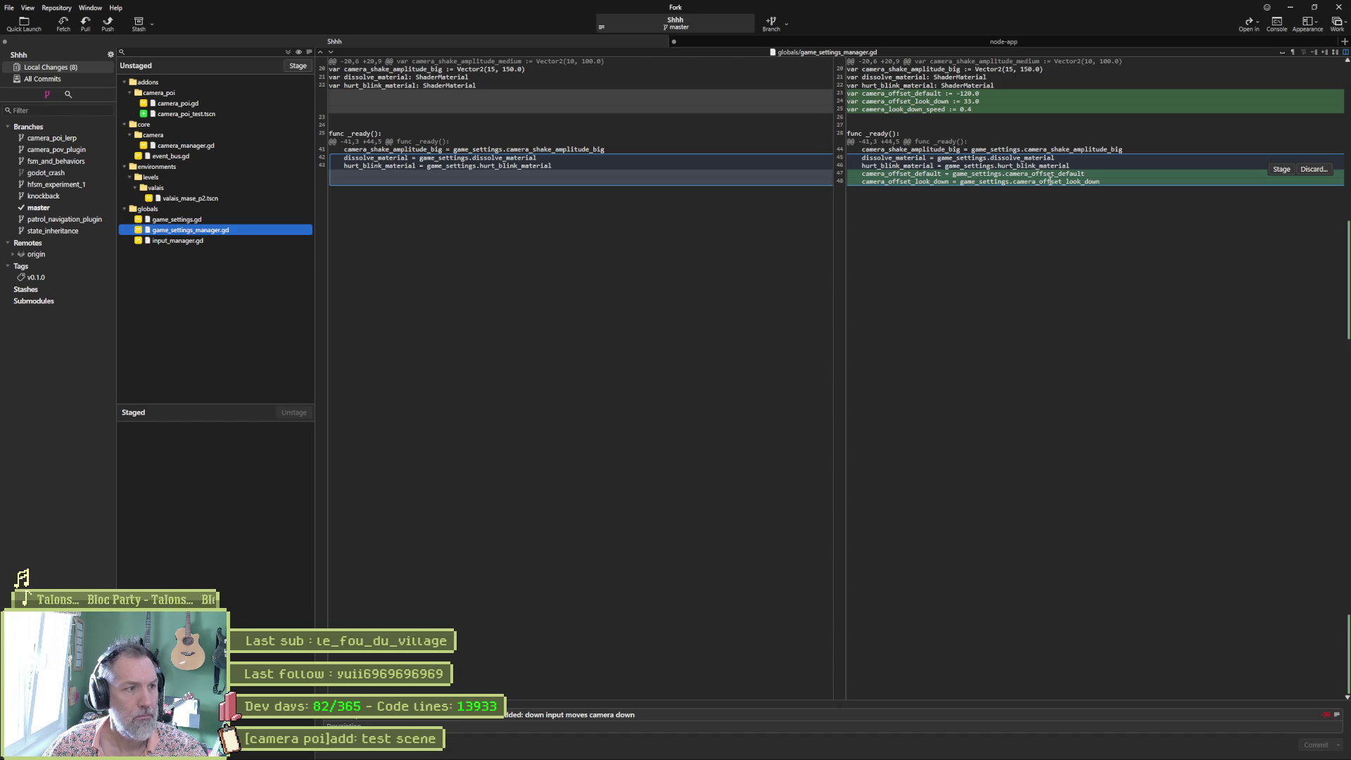
{"action": "mouse_move", "coordinate": [839, 748]}
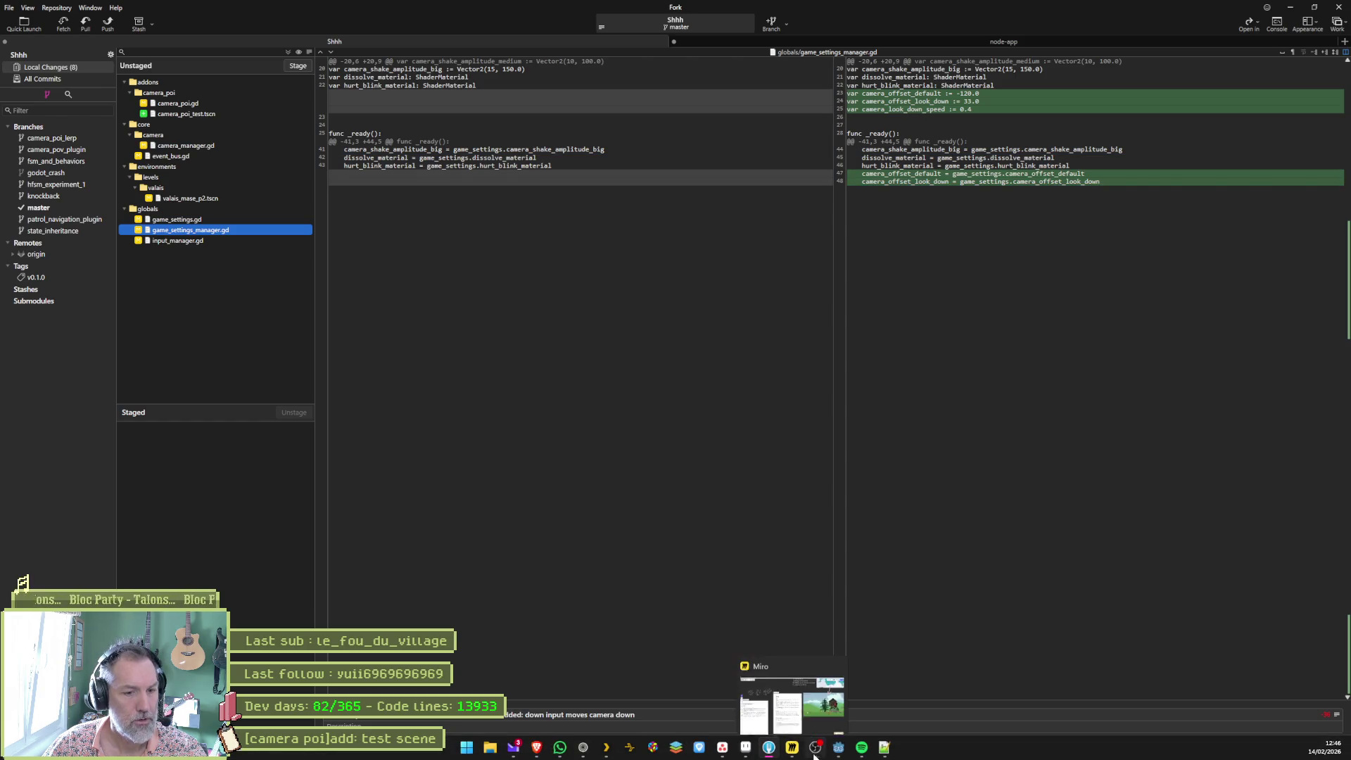
{"action": "left_click", "coordinate": [796, 658]}
{"action": "left_click", "coordinate": [303, 132]}
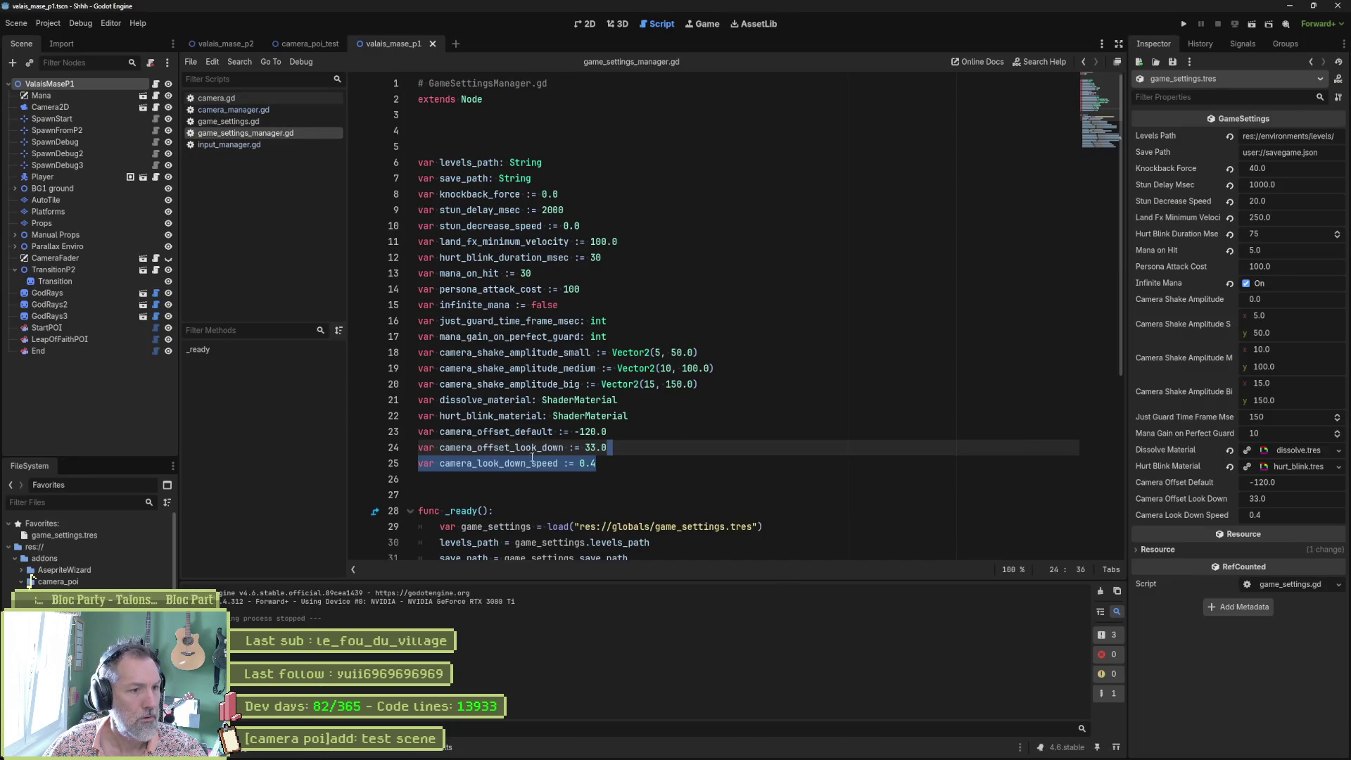
Select the camera_look_down_speed declaration name, undo an accidental paste, and save game_settings_manager.gd
{"action": "scroll", "coordinate": [646, 472], "scroll_direction": "down", "scroll_amount": 5}
{"action": "scroll", "coordinate": [646, 471], "scroll_direction": "down", "scroll_amount": 2}
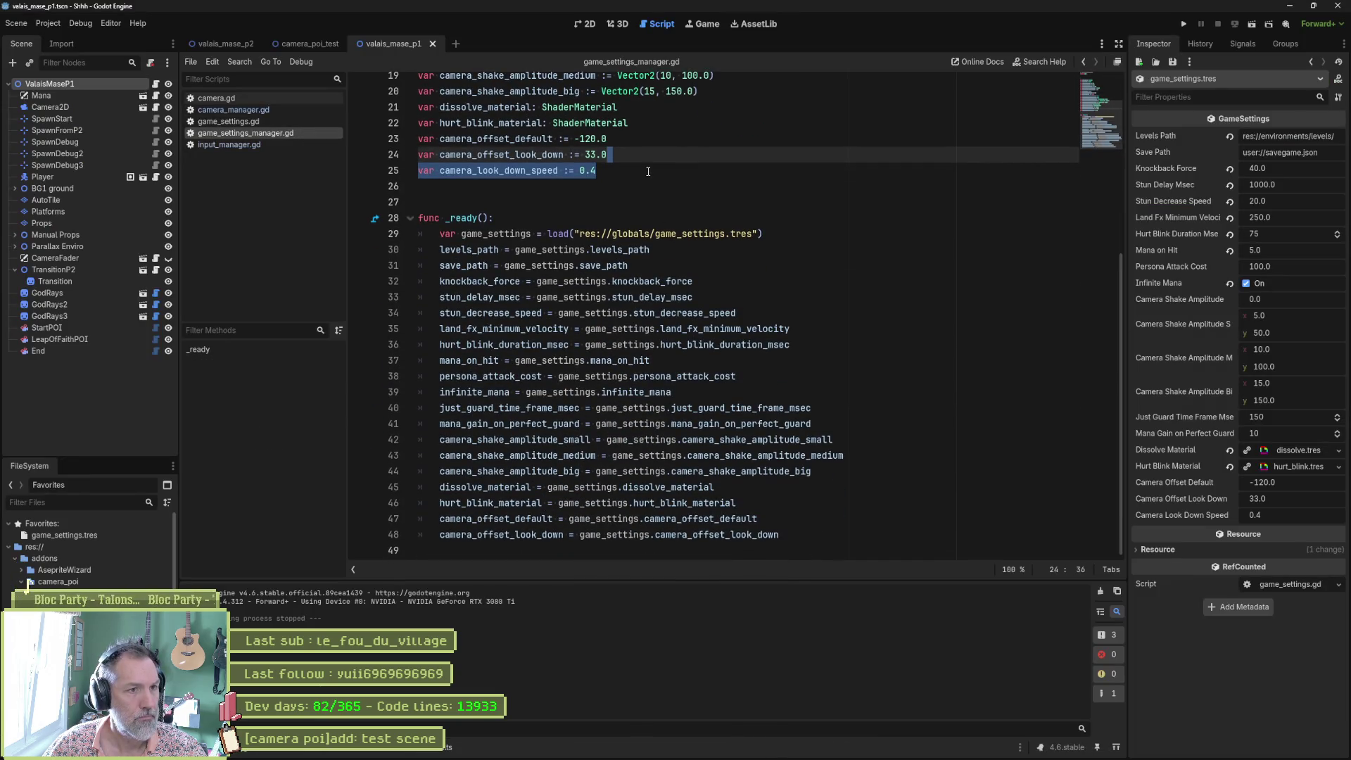
{"action": "left_click_drag", "start_coordinate": [798, 558], "coordinate": [807, 522]}
{"action": "key", "text": "ctrl+c"}
{"action": "double_click", "coordinate": [499, 170]}
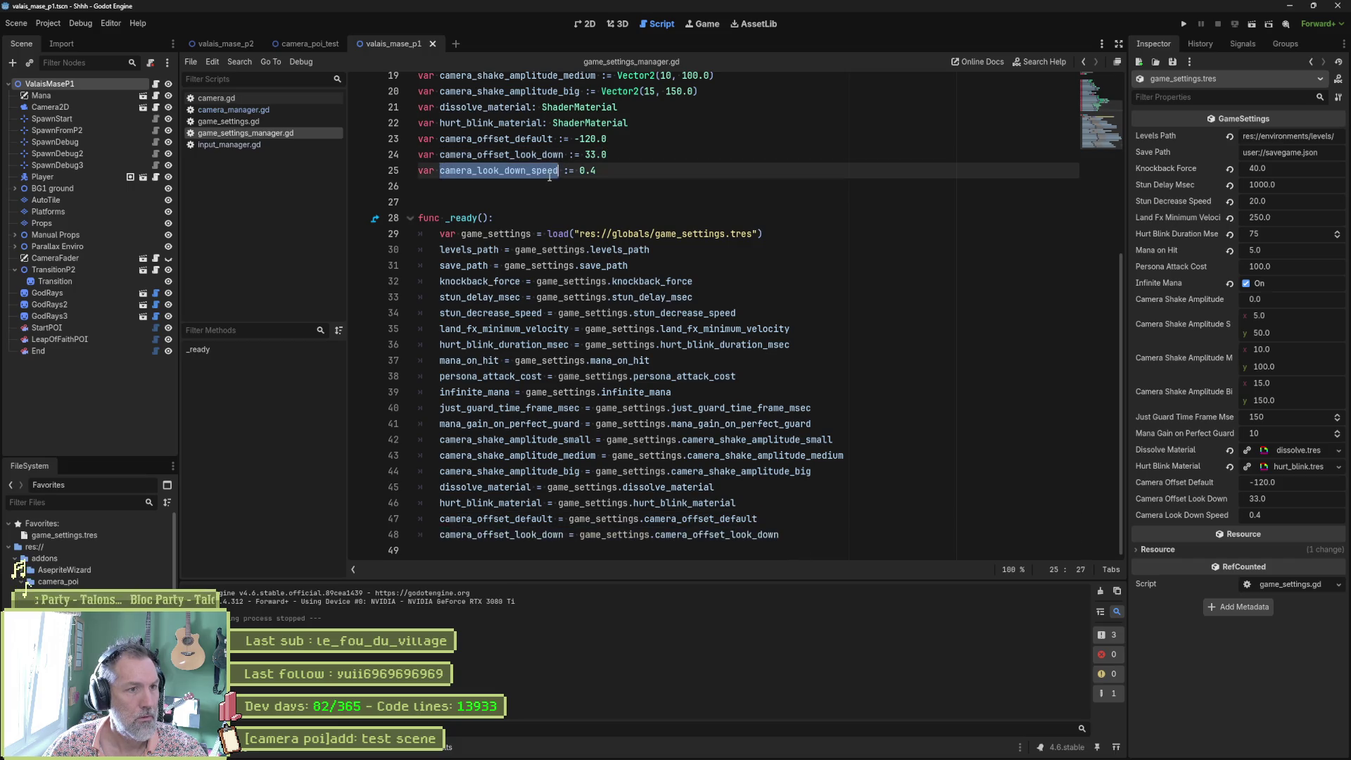
{"action": "key", "text": "ctrl+v"}
{"action": "key", "text": "ctrl+z"}
{"action": "key", "text": "ctrl+s"}
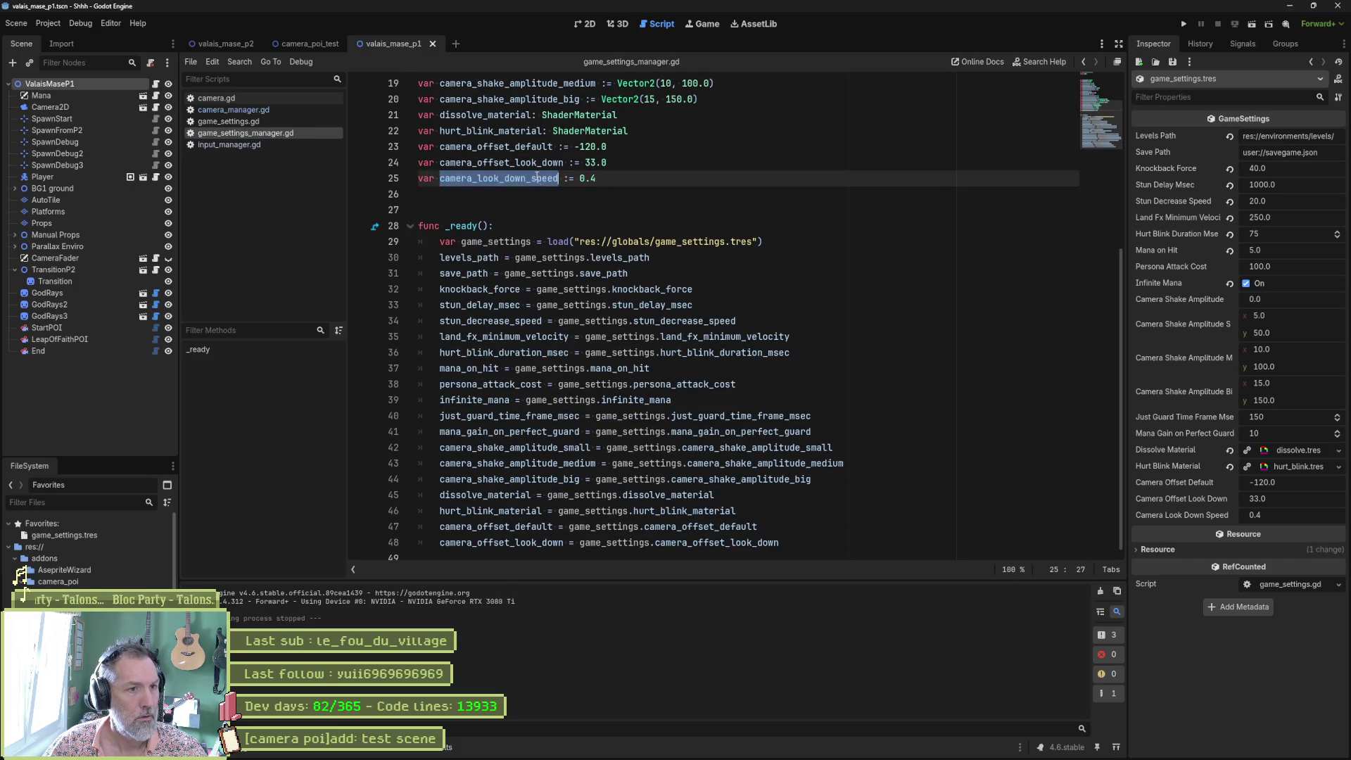
Duplicate the camera_offset_look_down assignment in _ready, rename both sides to camera_look_down_speed, and save
{"action": "scroll", "coordinate": [584, 264], "scroll_direction": "down", "scroll_amount": 1}
{"action": "left_click_drag", "start_coordinate": [744, 523], "coordinate": [780, 535]}
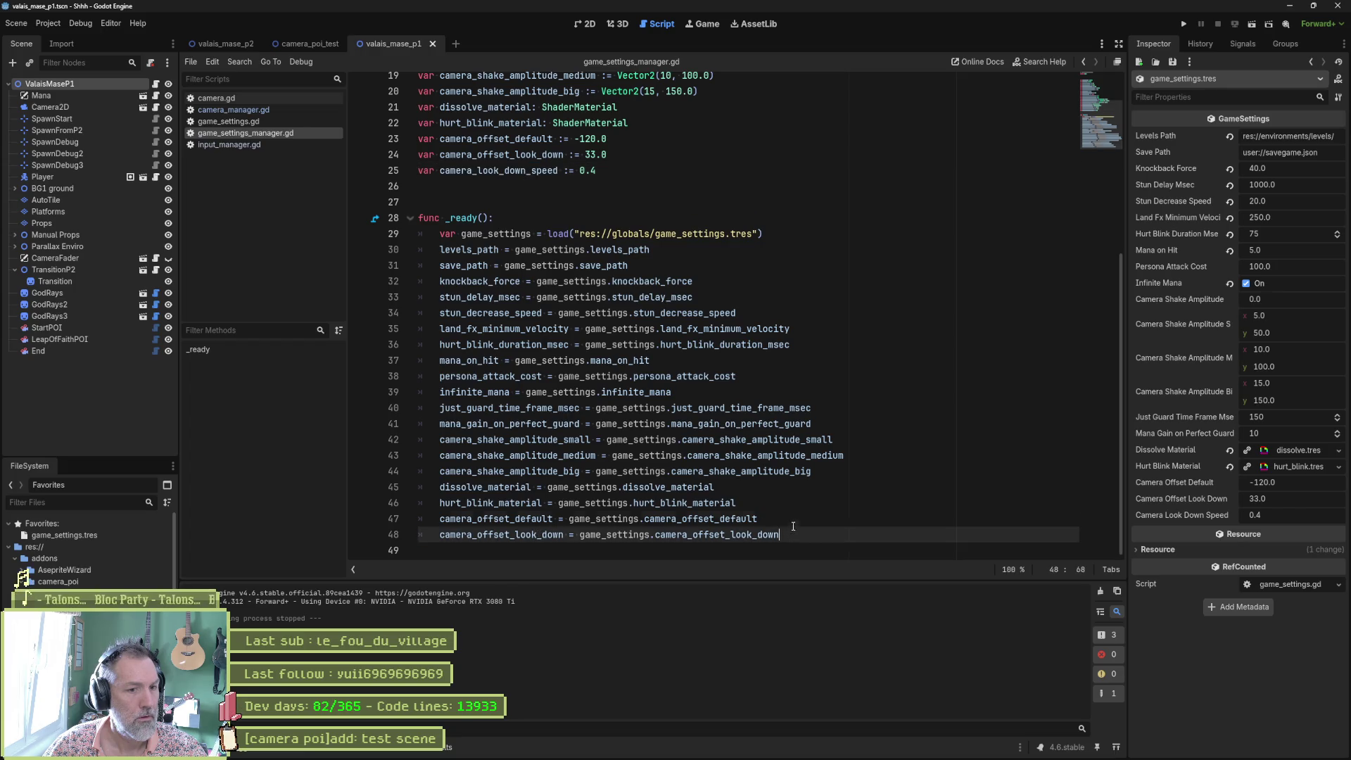
{"action": "key", "text": "ctrl+shift+d"}
{"action": "left_click", "coordinate": [501, 172]}
{"action": "double_click", "coordinate": [500, 170]}
{"action": "scroll", "coordinate": [559, 240], "scroll_direction": "down", "scroll_amount": 1}
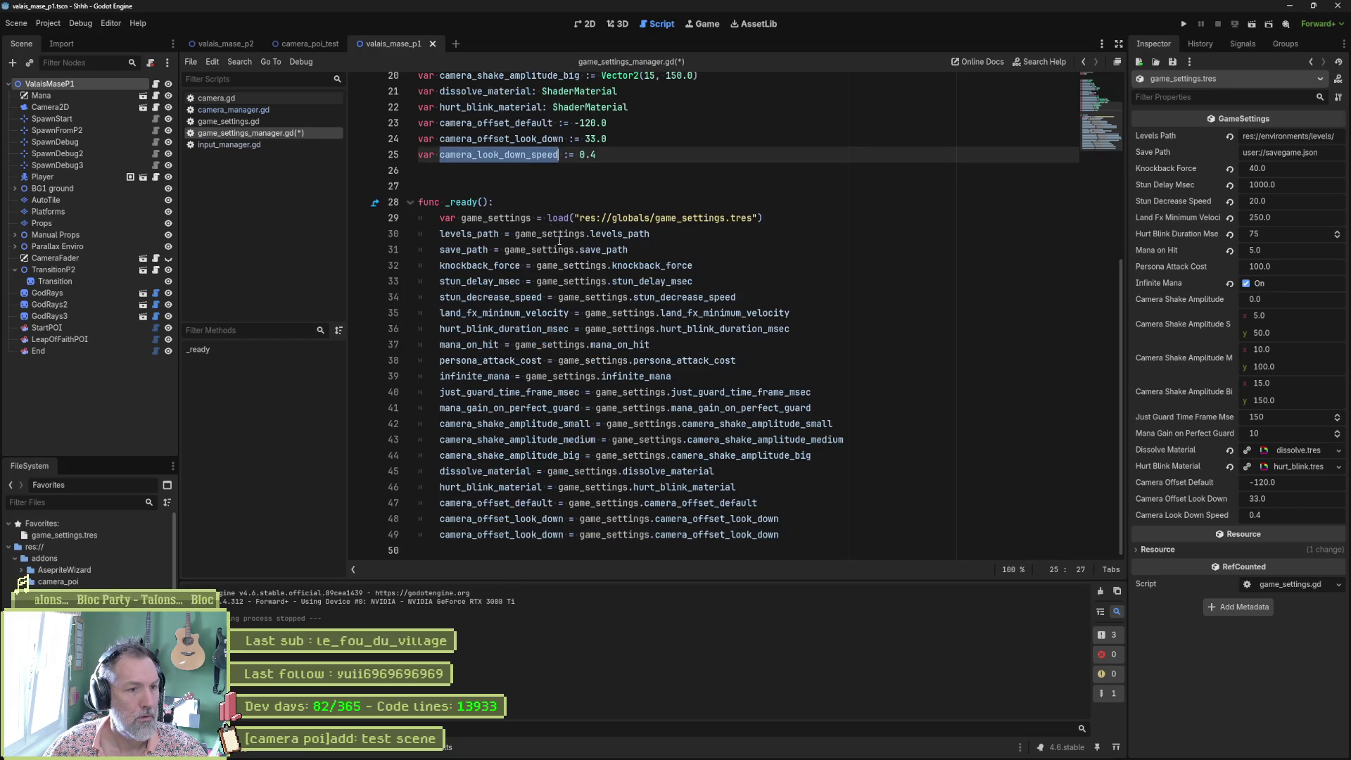
{"action": "key", "text": "ctrl+c"}
{"action": "double_click", "coordinate": [501, 535]}
{"action": "key", "text": "ctrl+v"}
{"action": "left_click", "coordinate": [693, 535]}
{"action": "key", "text": "ctrl+v"}
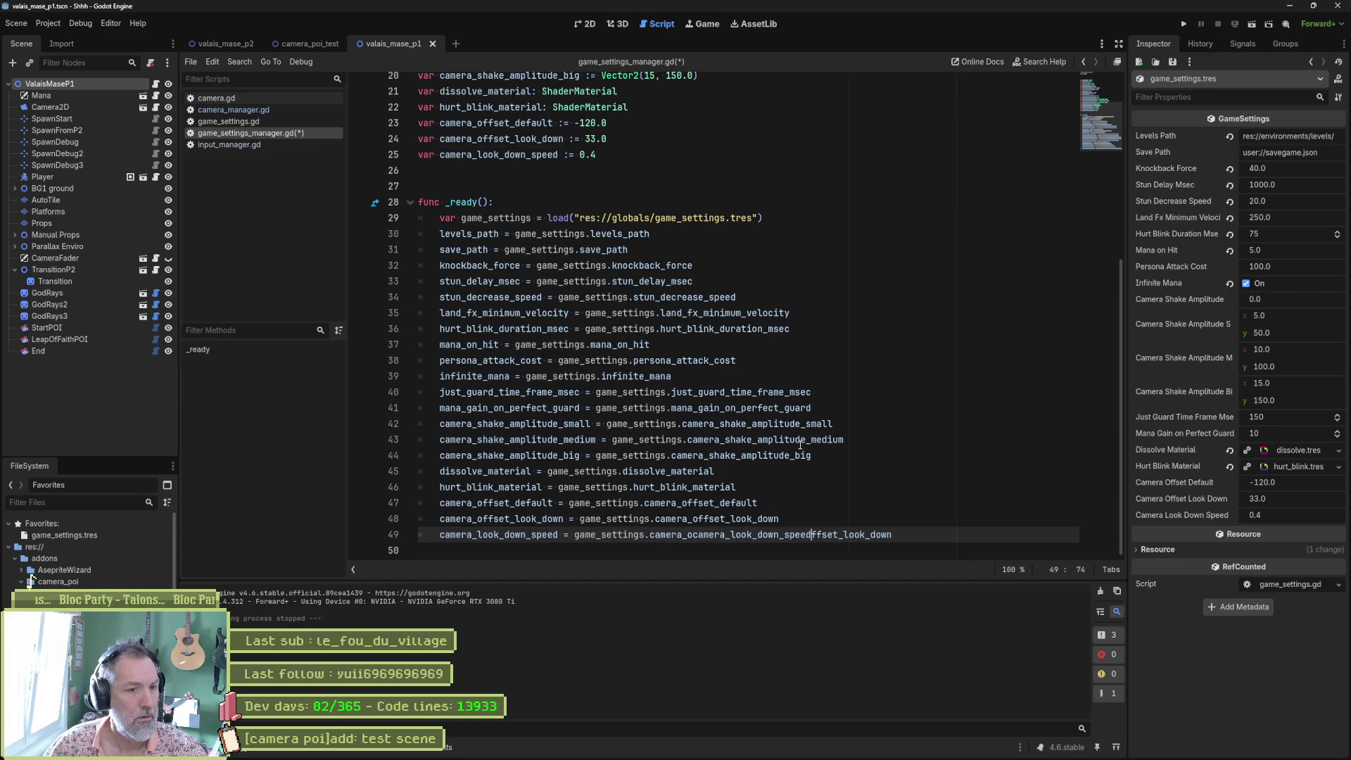
{"action": "double_click", "coordinate": [740, 535]}
{"action": "key", "text": "ctrl+v"}
{"action": "key", "text": "ctrl+s"}
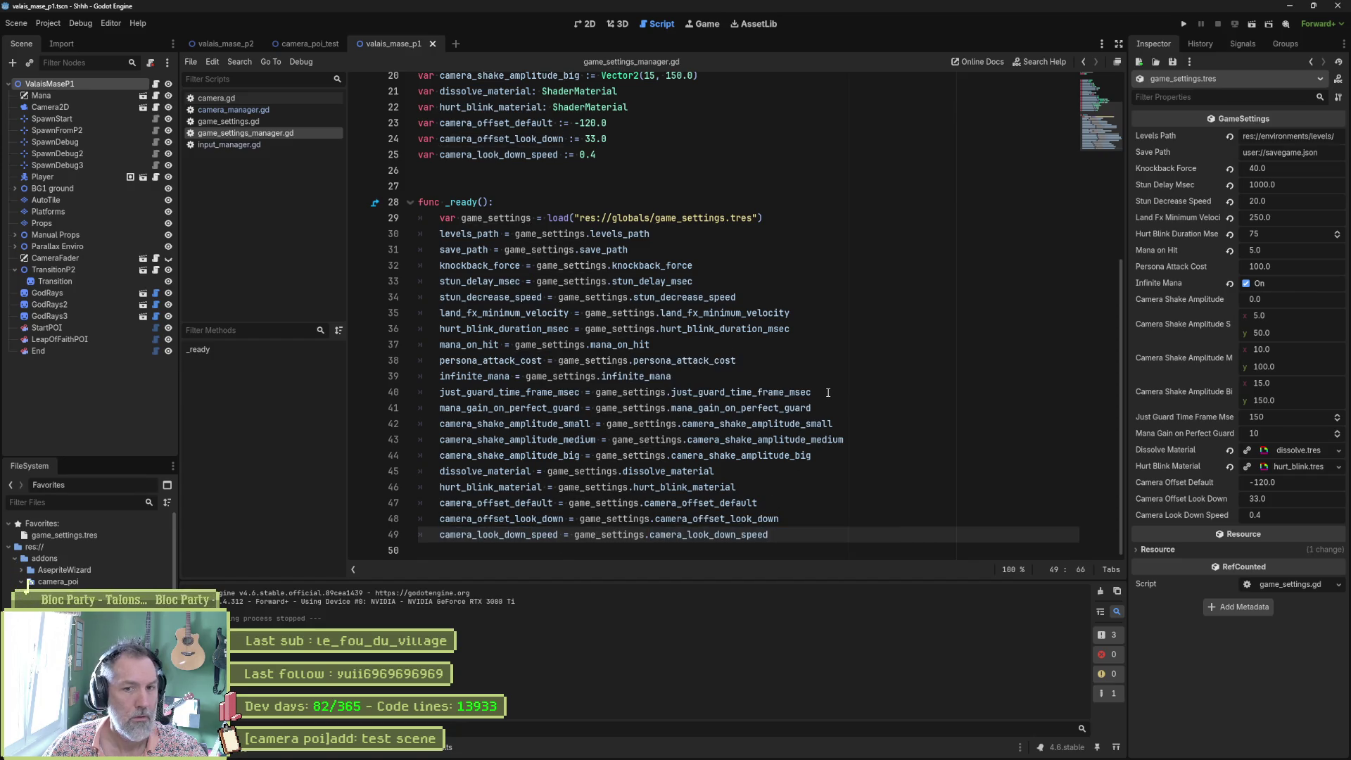
Playtest the scene by moving the cat right, stop it, and return to camera_manager.gd's tween code
{"action": "key", "text": "F6"}
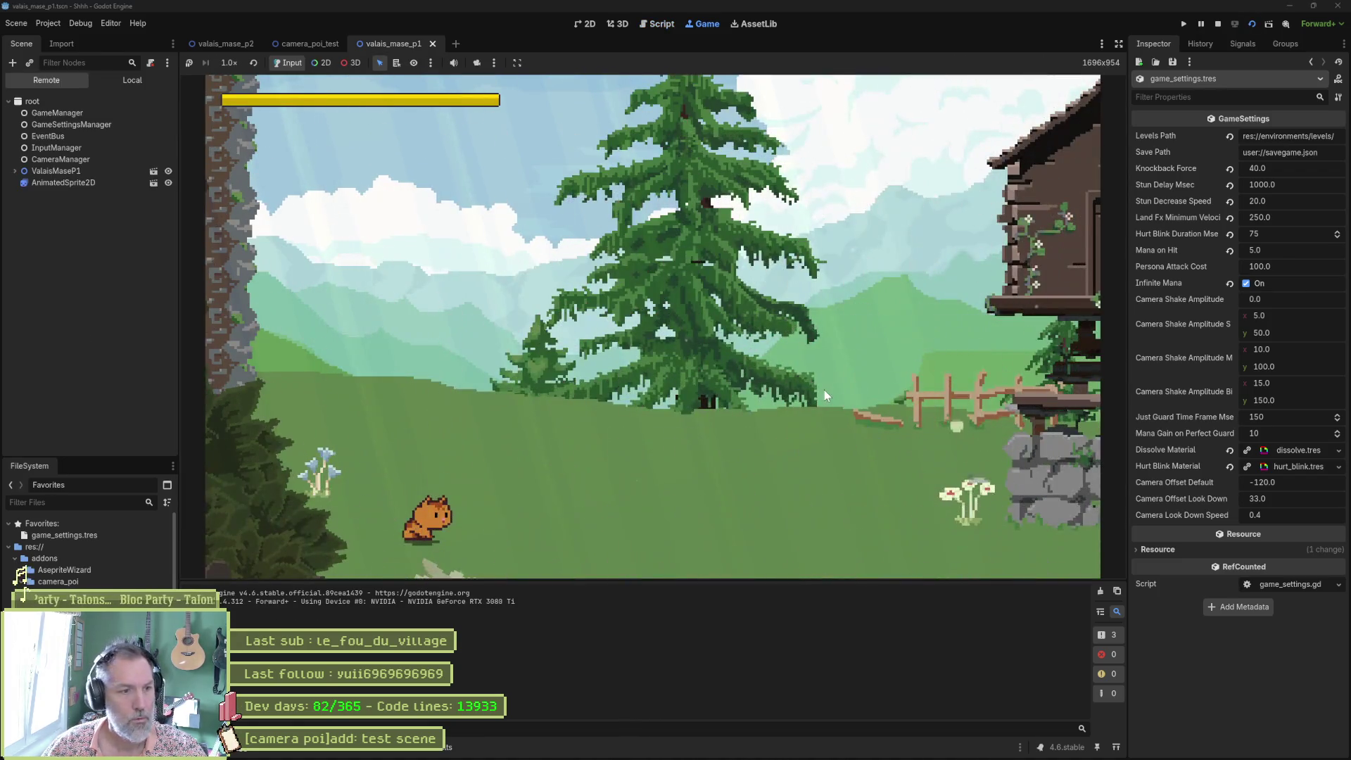
{"action": "key", "text": "Right"}
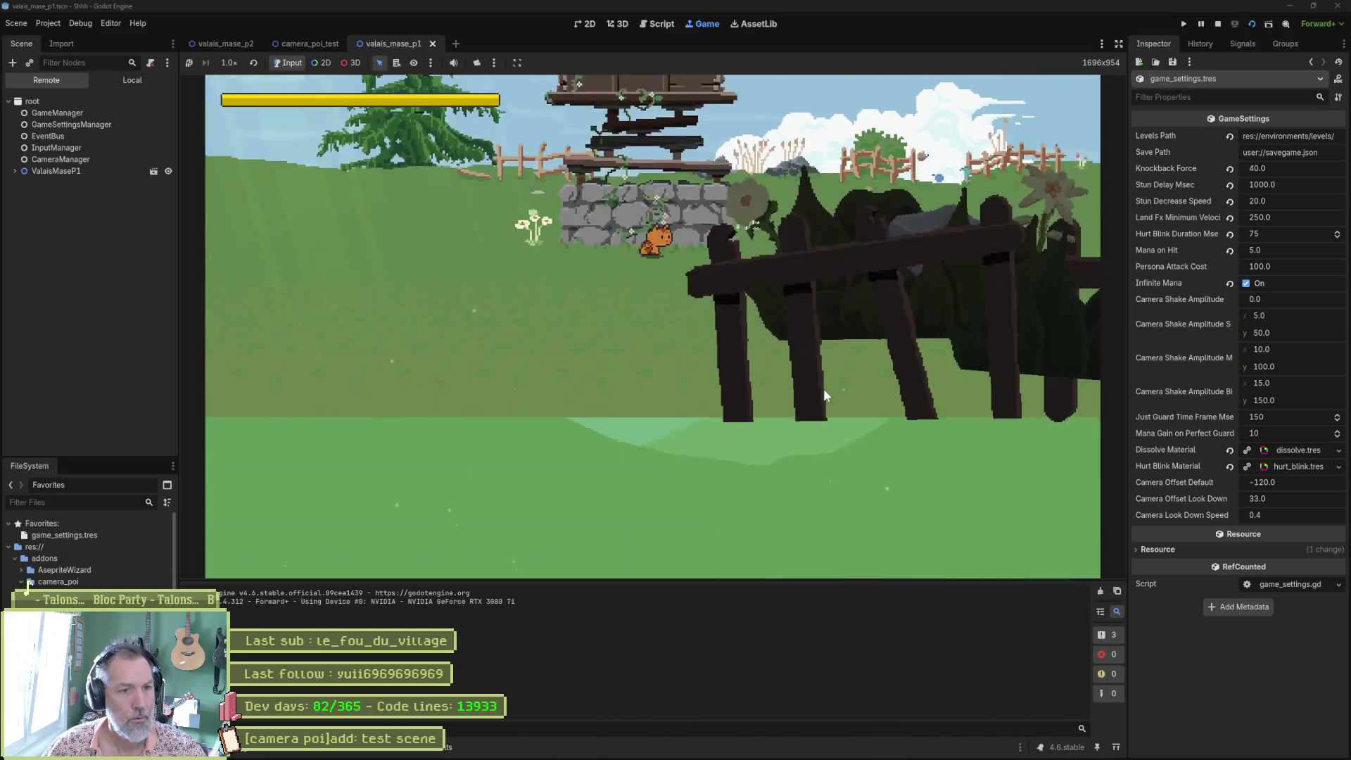
{"action": "key", "text": "F8"}
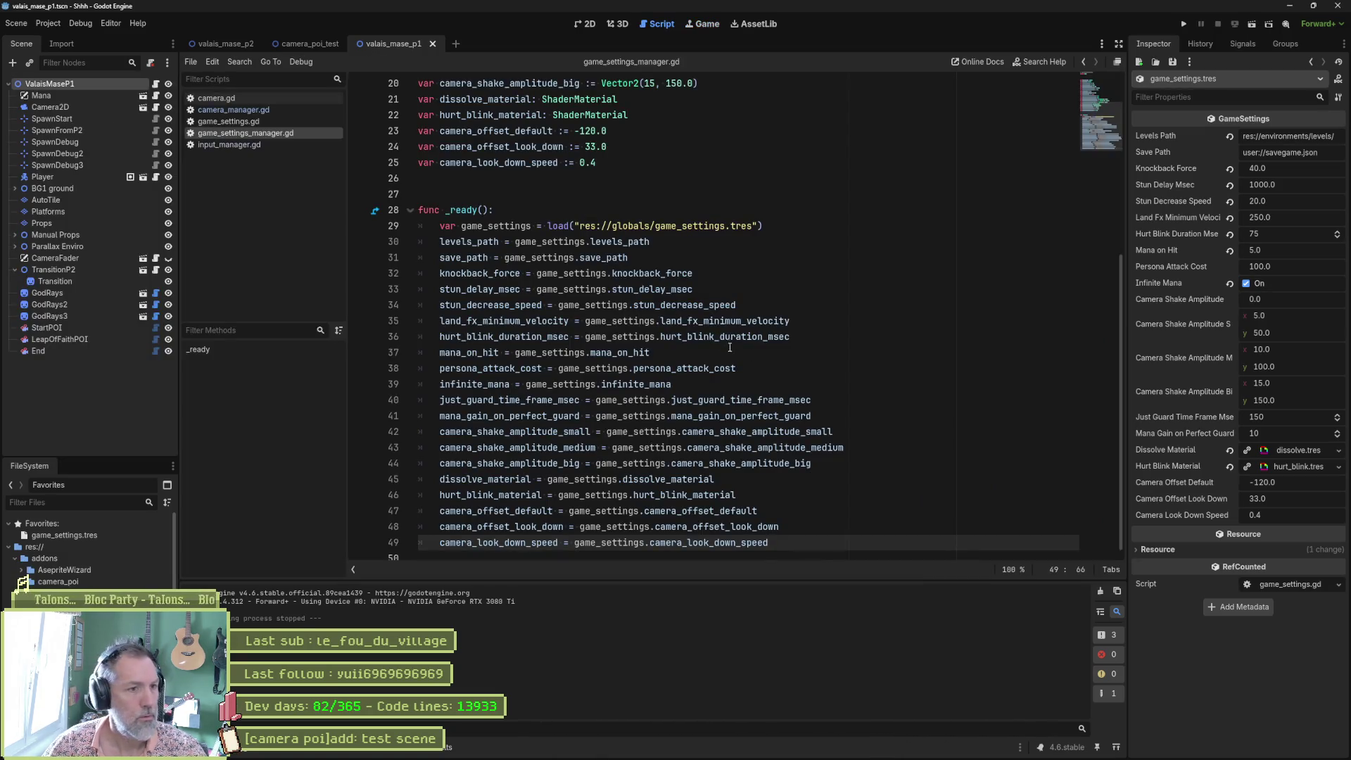
{"action": "key", "text": "alt+Left"}
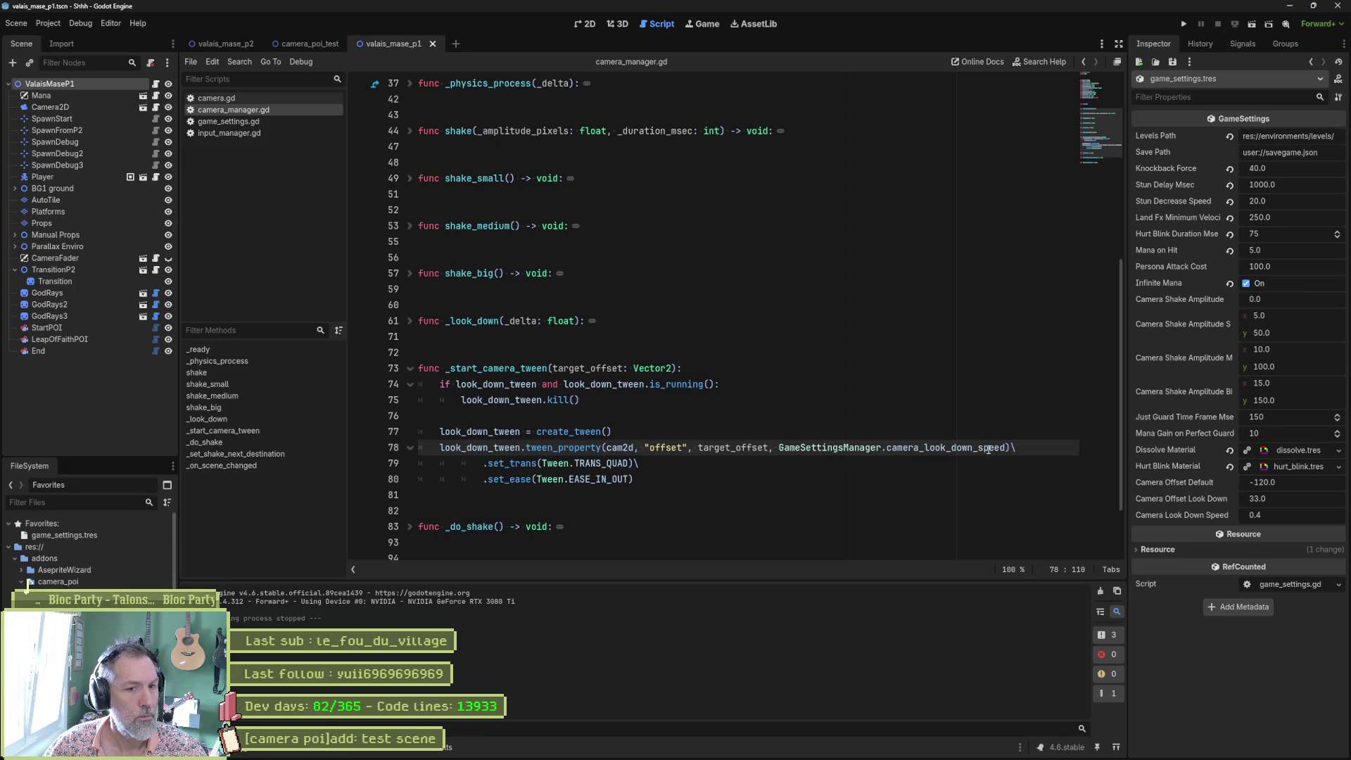
{"action": "mouse_move", "coordinate": [1006, 449]}
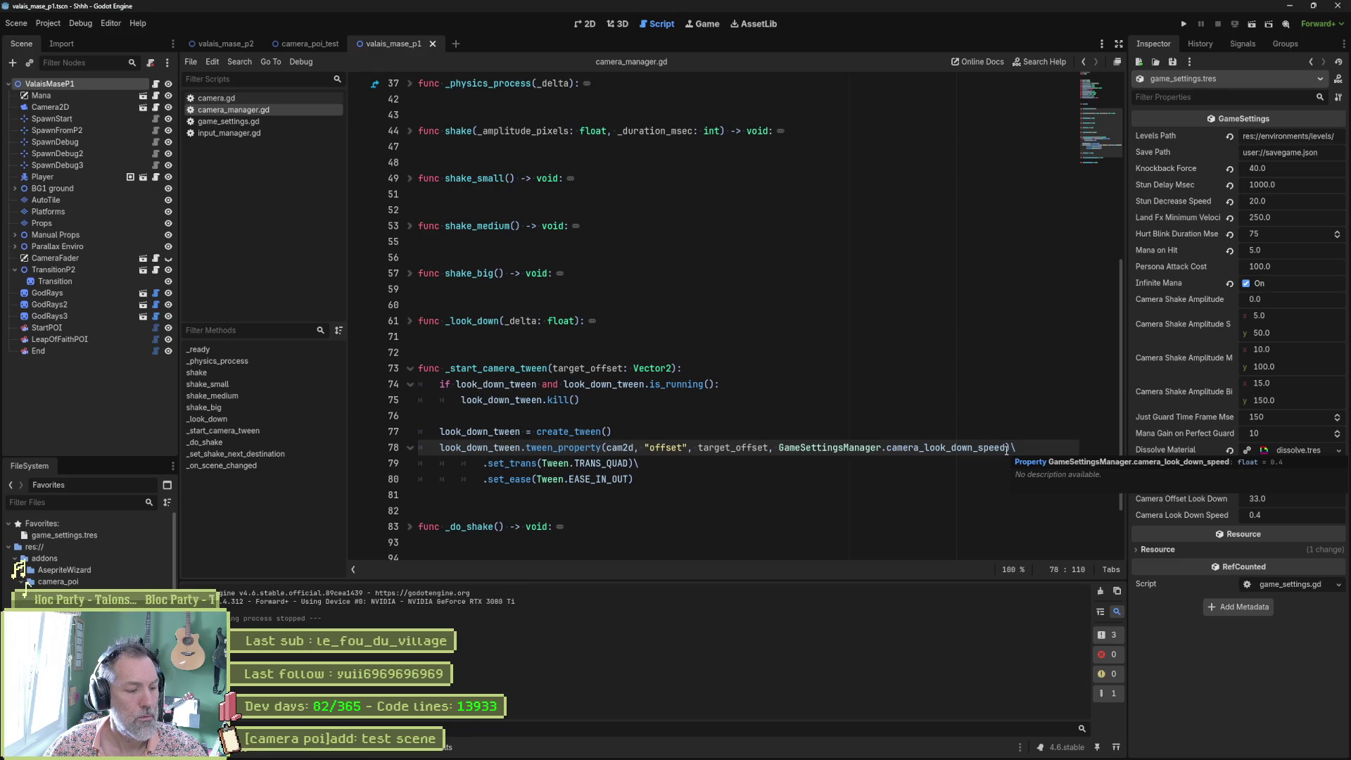
Review the input_manager.gd diff in Fork, then stage all 8 changed files
{"action": "left_click", "coordinate": [768, 751]}
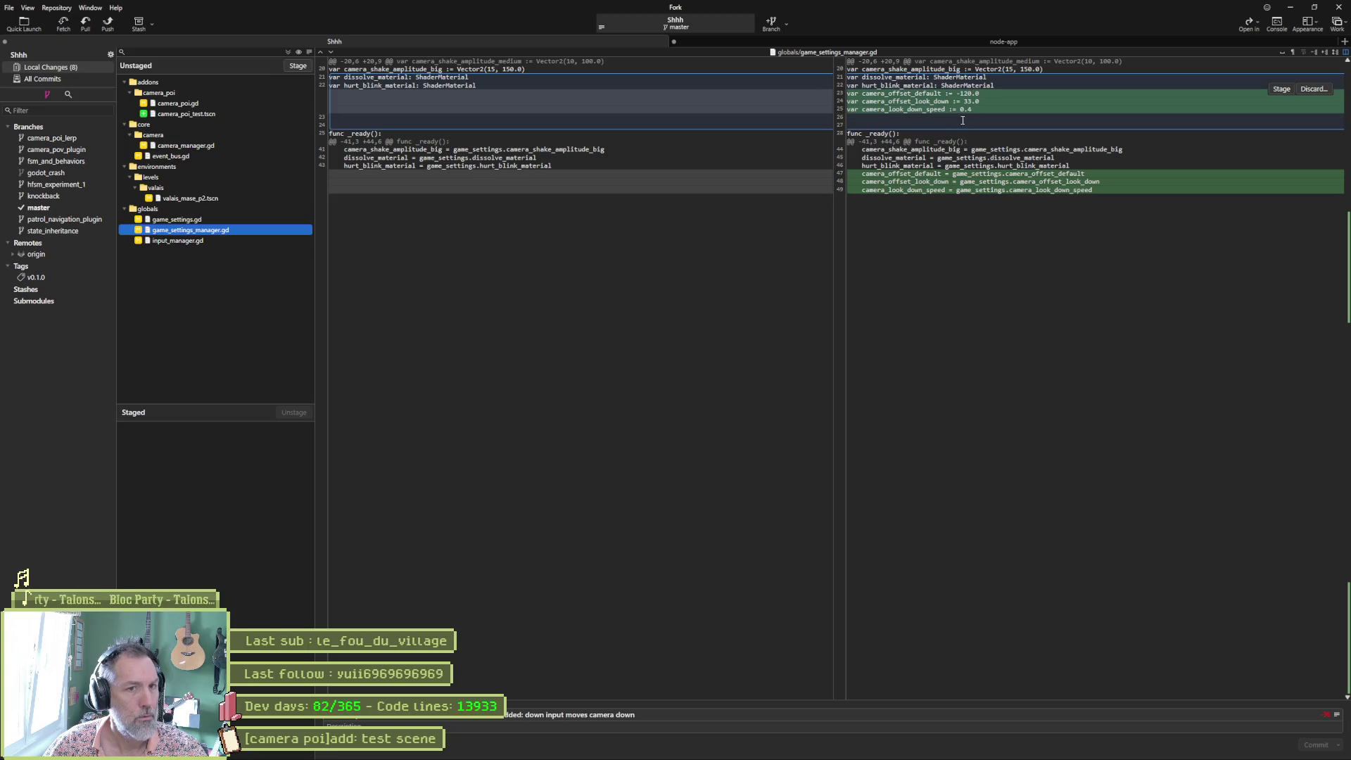
{"action": "left_click", "coordinate": [229, 241]}
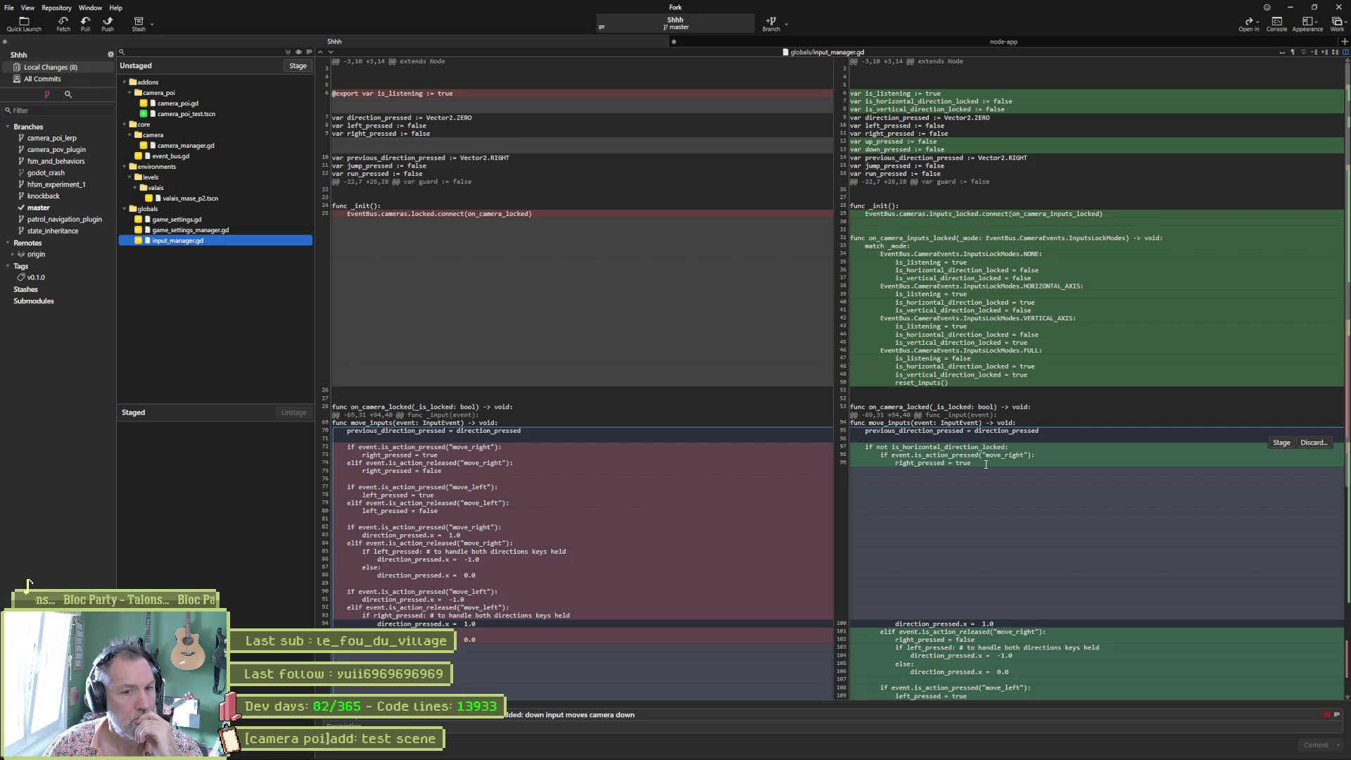
{"action": "scroll", "coordinate": [985, 464], "scroll_direction": "down", "scroll_amount": 3}
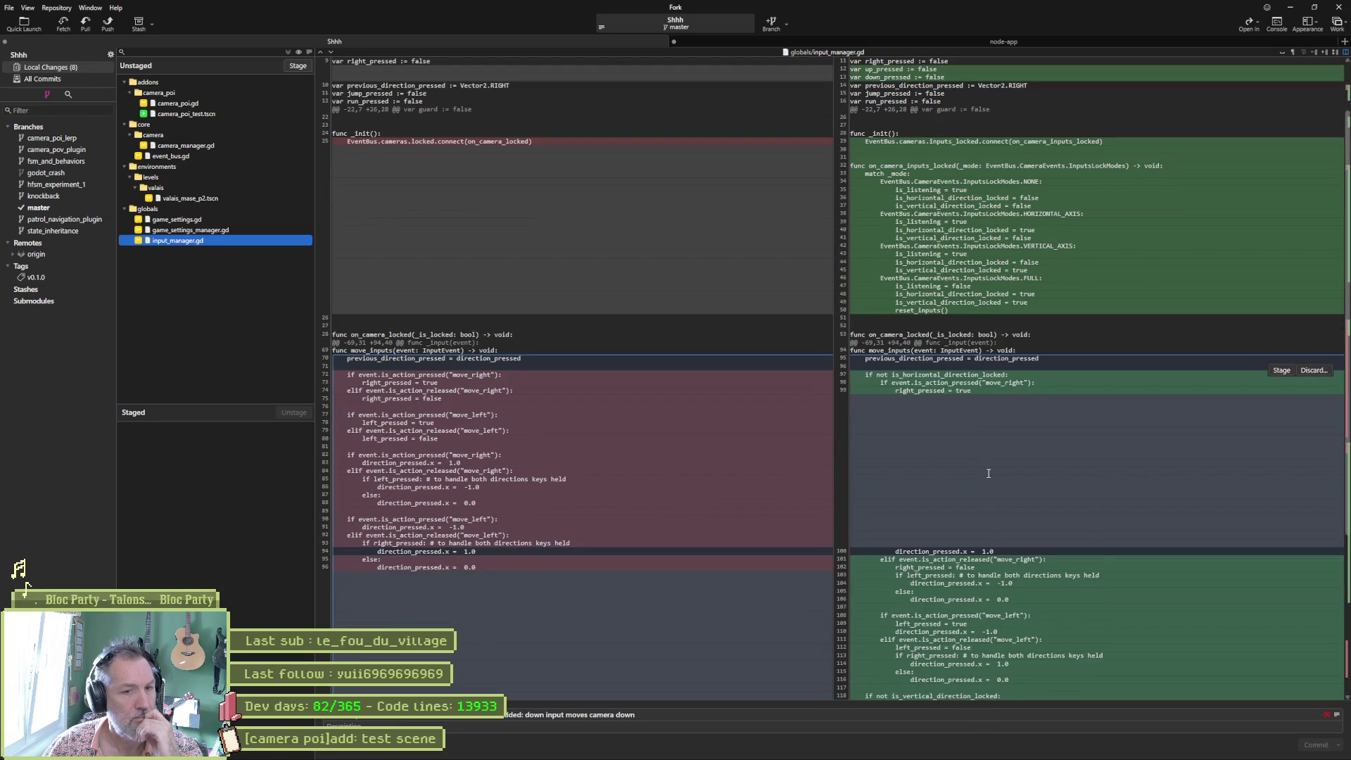
{"action": "scroll", "coordinate": [989, 473], "scroll_direction": "down", "scroll_amount": 7}
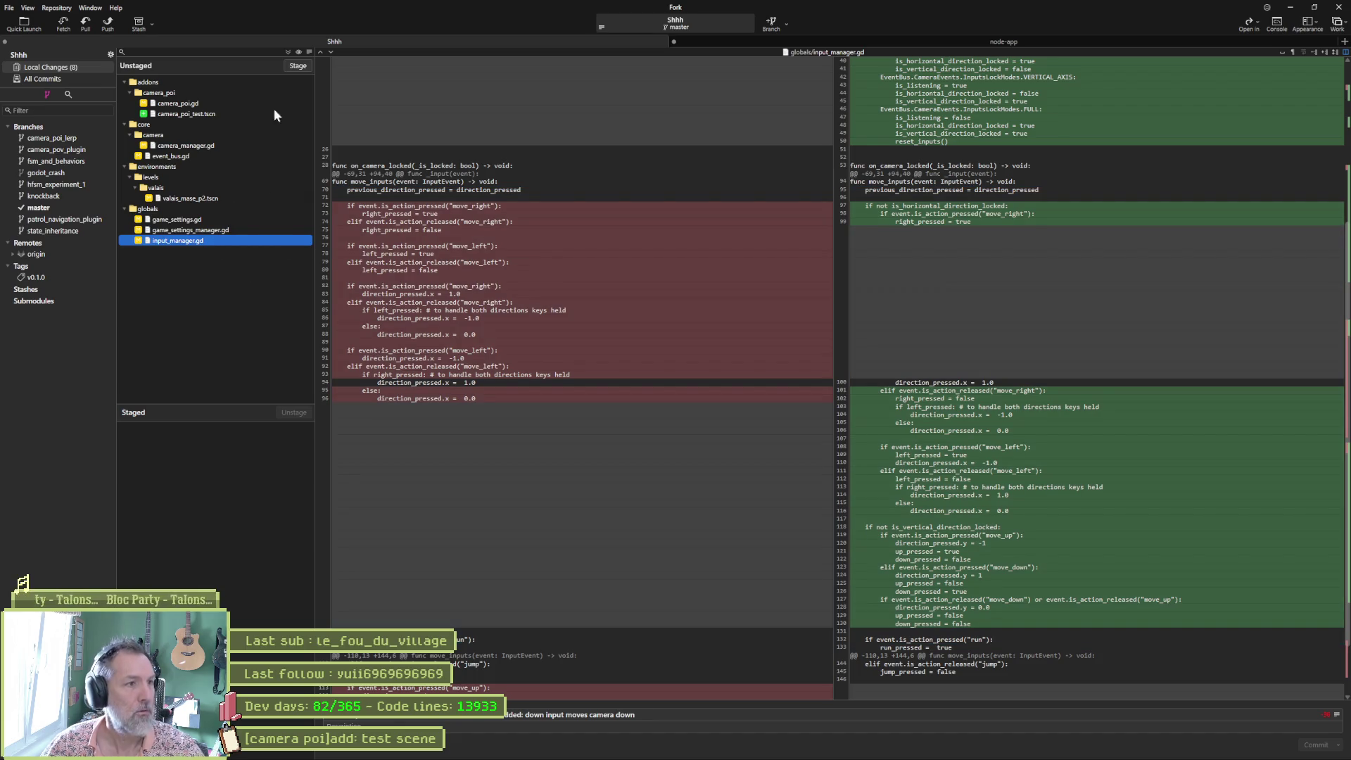
{"action": "left_click", "coordinate": [287, 52]}
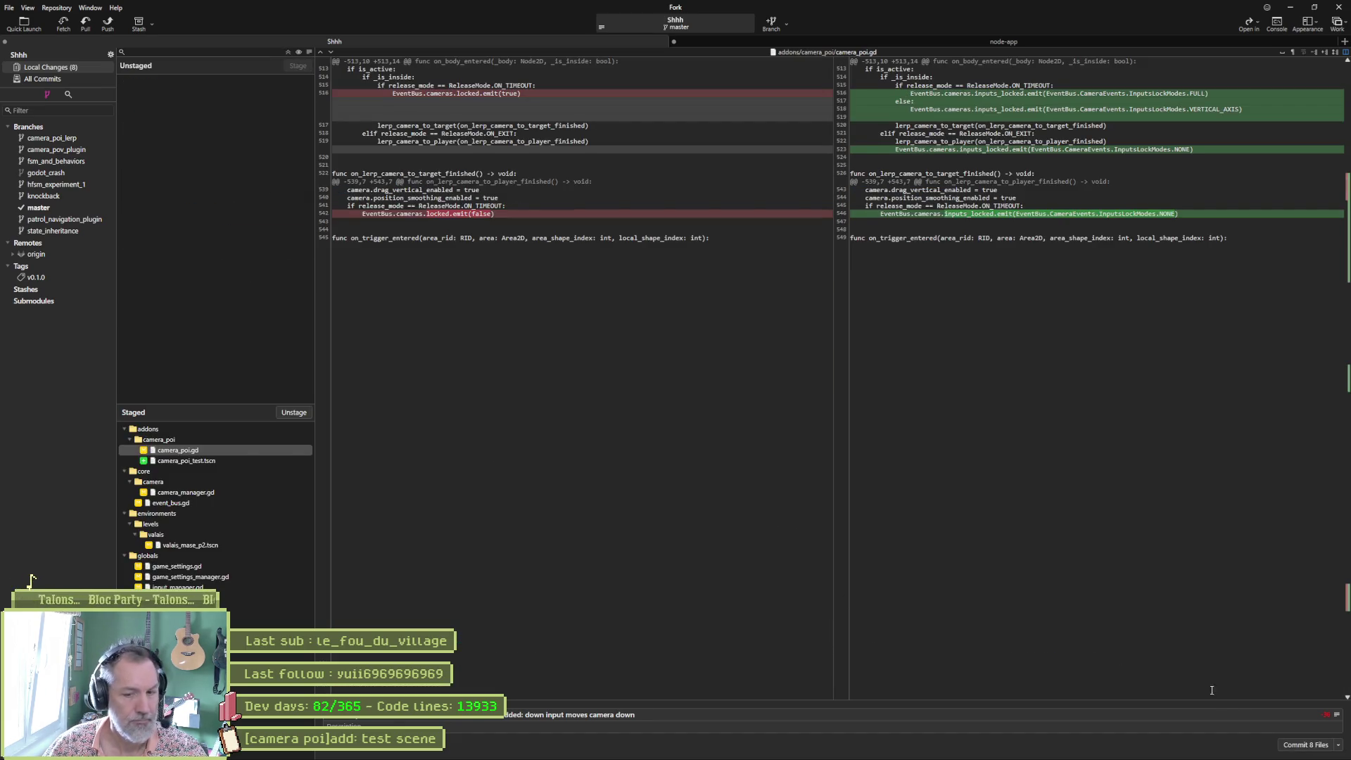
Commit the 8 staged files, push master to origin, and minimize Fork
{"action": "left_click", "coordinate": [1306, 746]}
{"action": "left_click", "coordinate": [107, 23]}
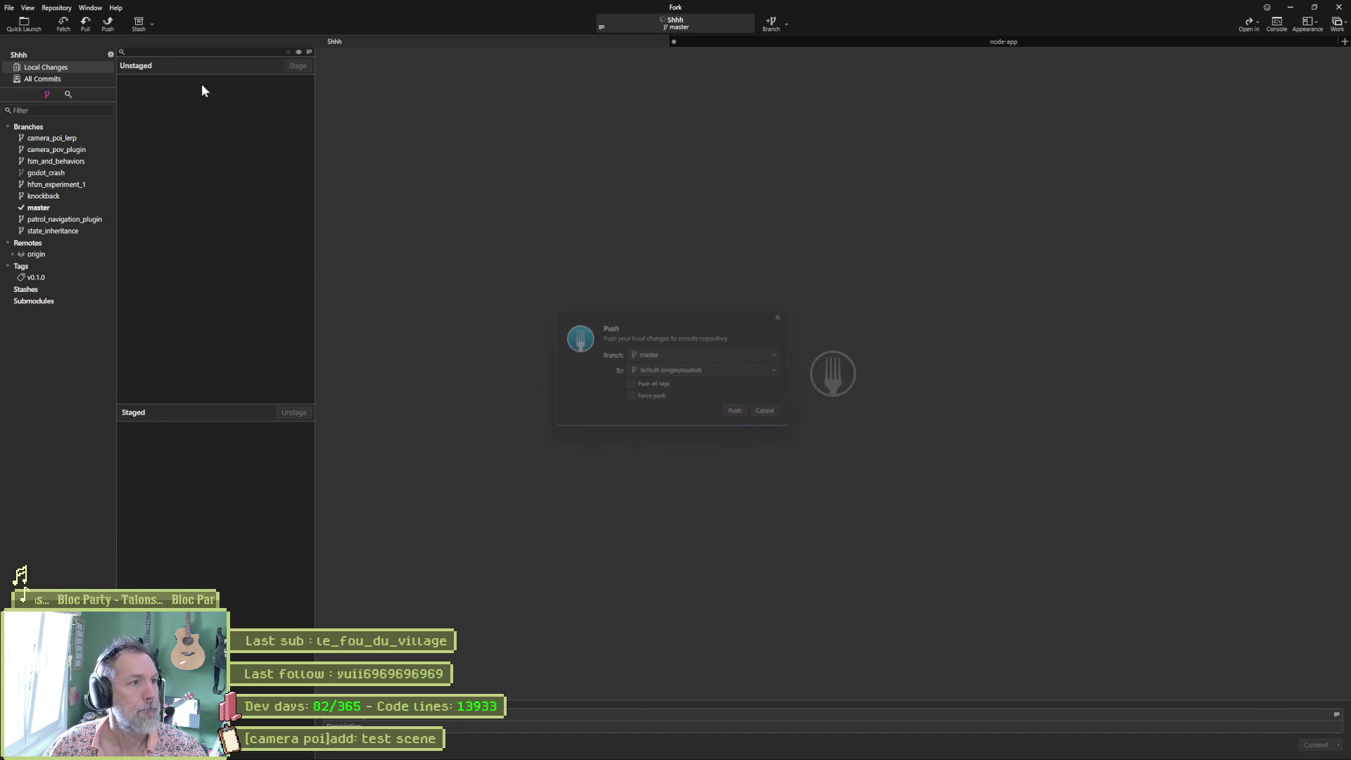
{"action": "left_click", "coordinate": [747, 419]}
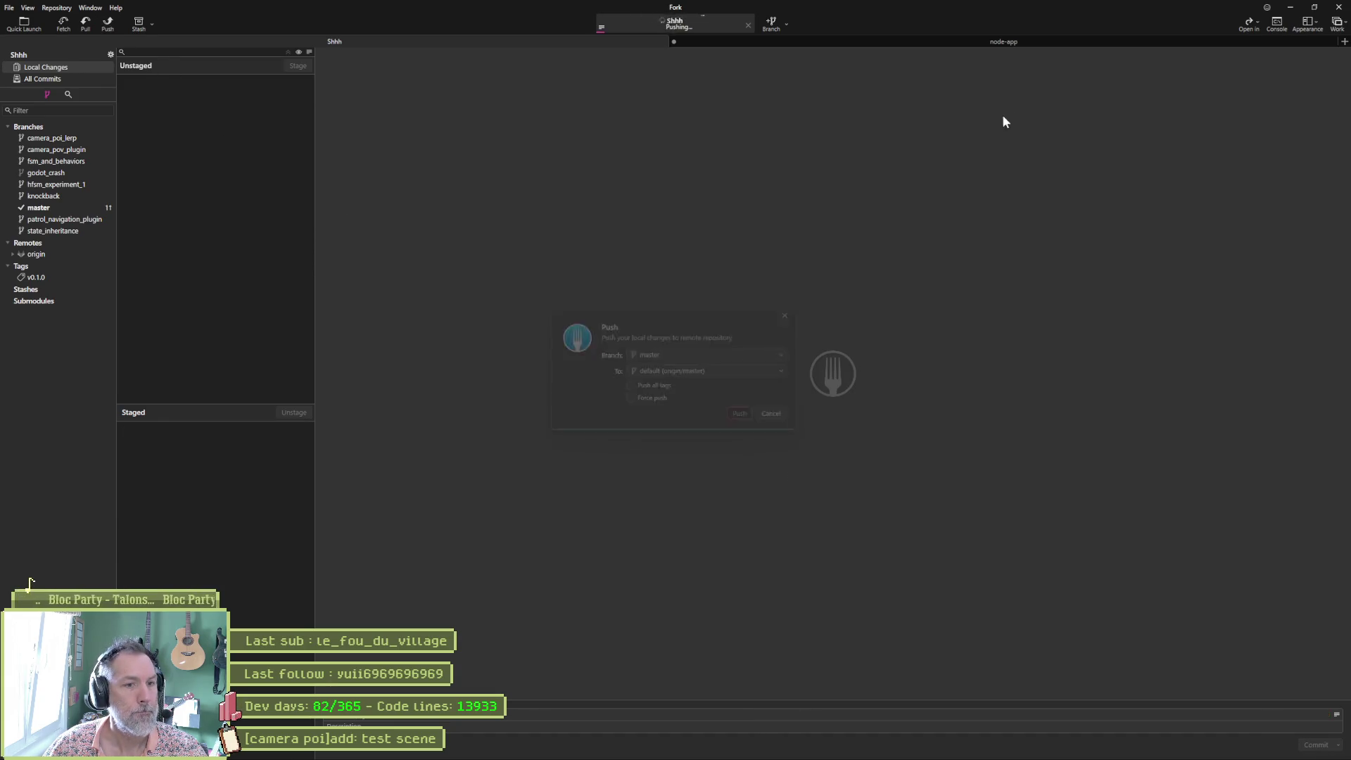
{"action": "left_click", "coordinate": [1294, 9]}
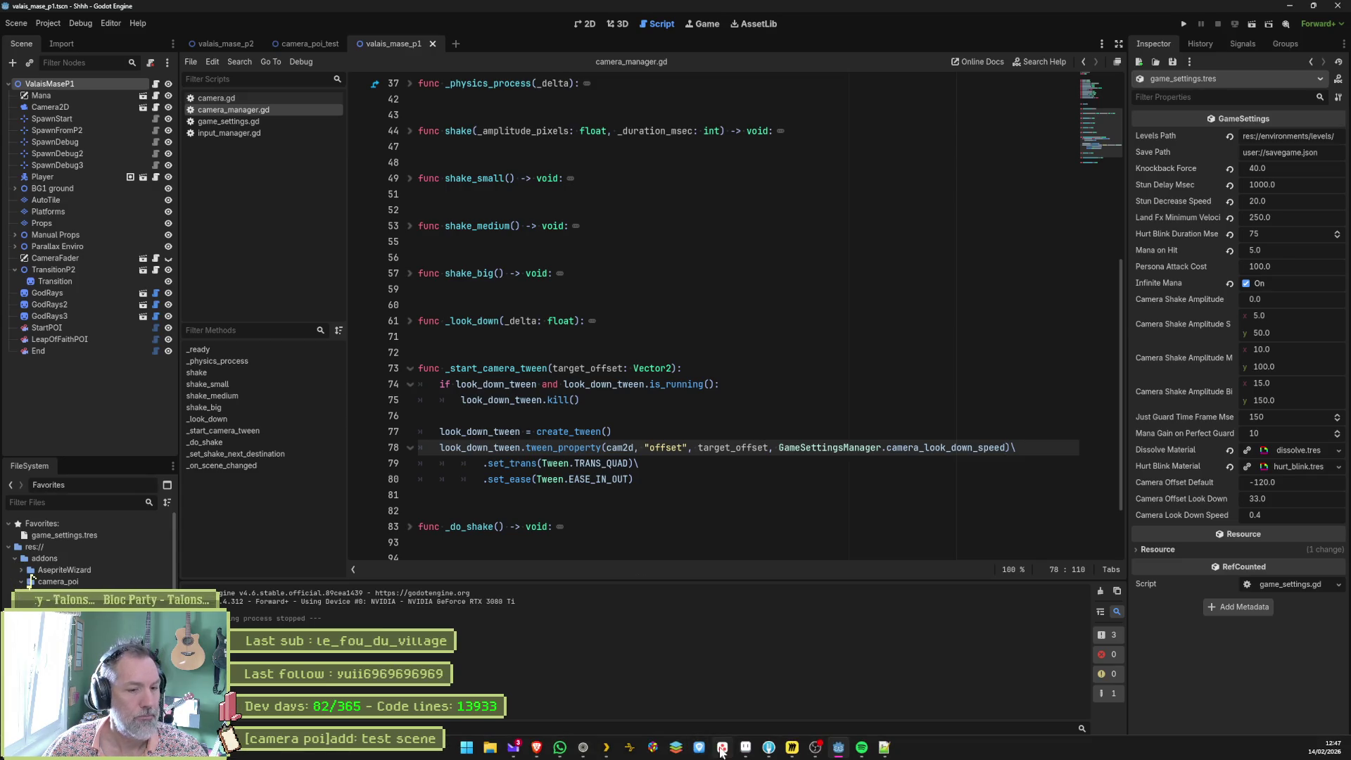
Move the camera poi test scene and down-input camera cards from In progress to Complete, then minimize Asana
{"action": "left_click", "coordinate": [722, 748]}
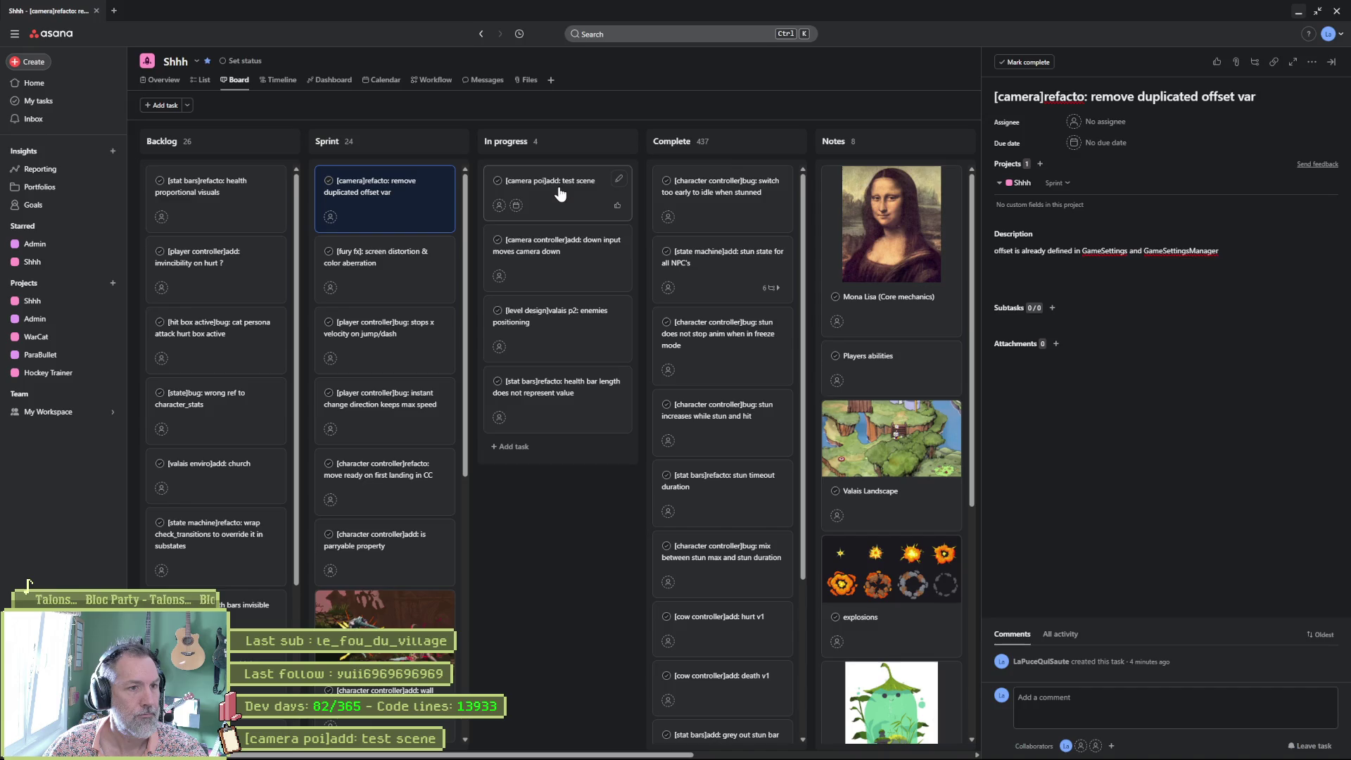
{"action": "left_click_drag", "start_coordinate": [560, 194], "coordinate": [723, 197]}
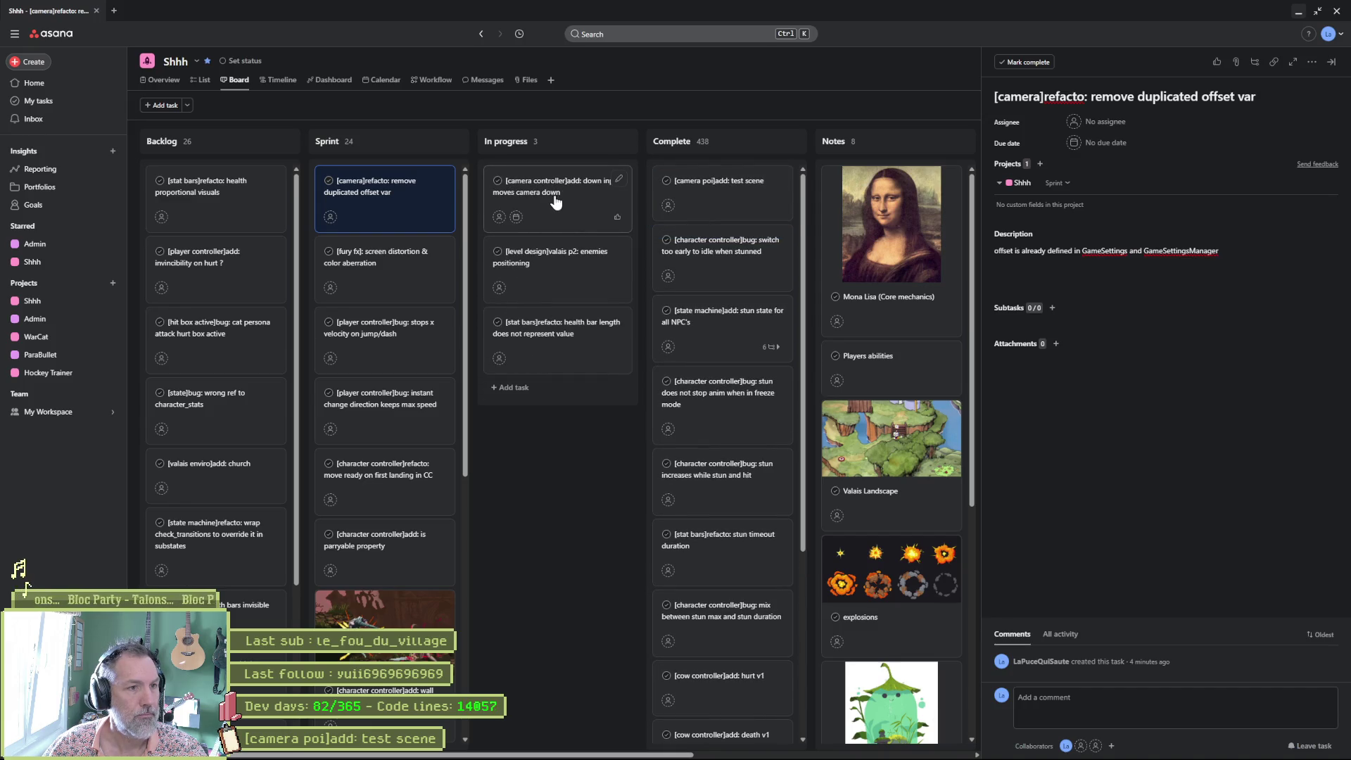
{"action": "left_click_drag", "start_coordinate": [556, 203], "coordinate": [740, 197]}
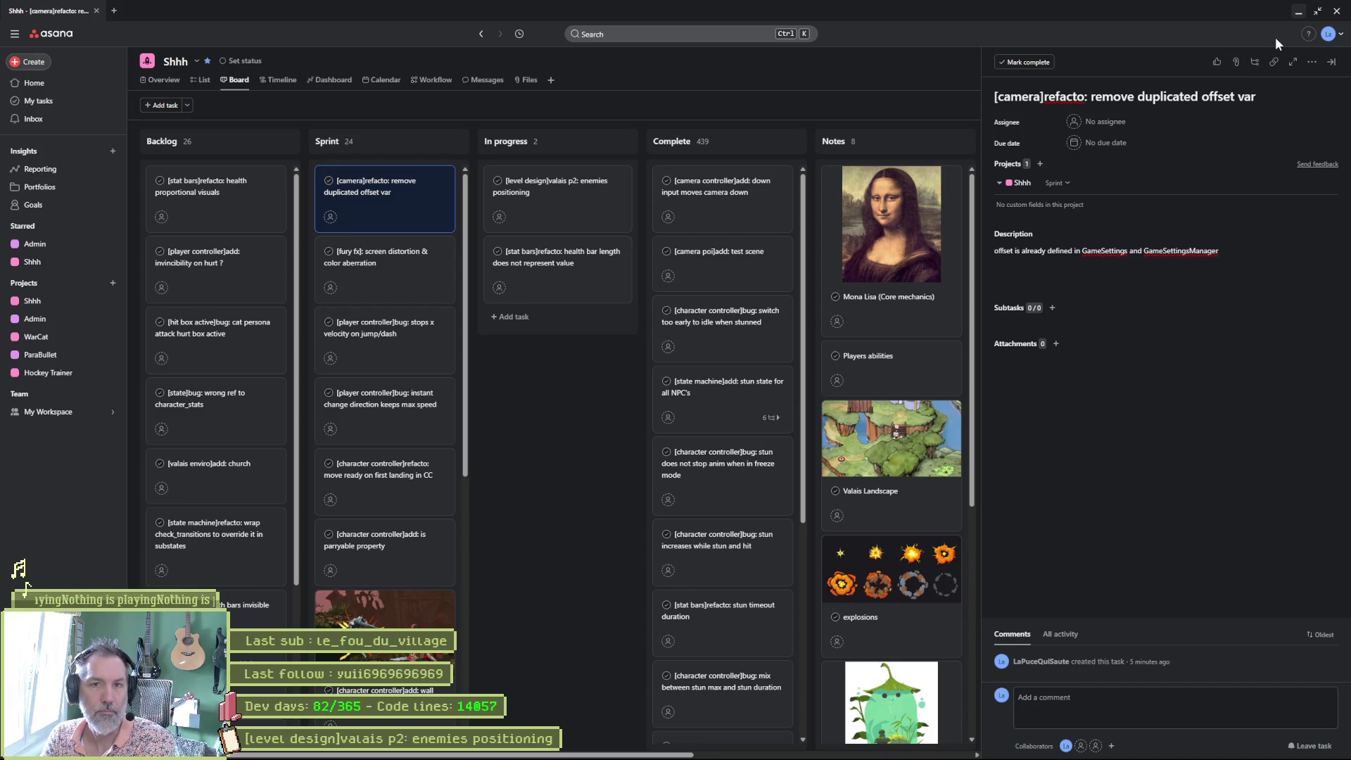
{"action": "left_click", "coordinate": [1299, 11]}
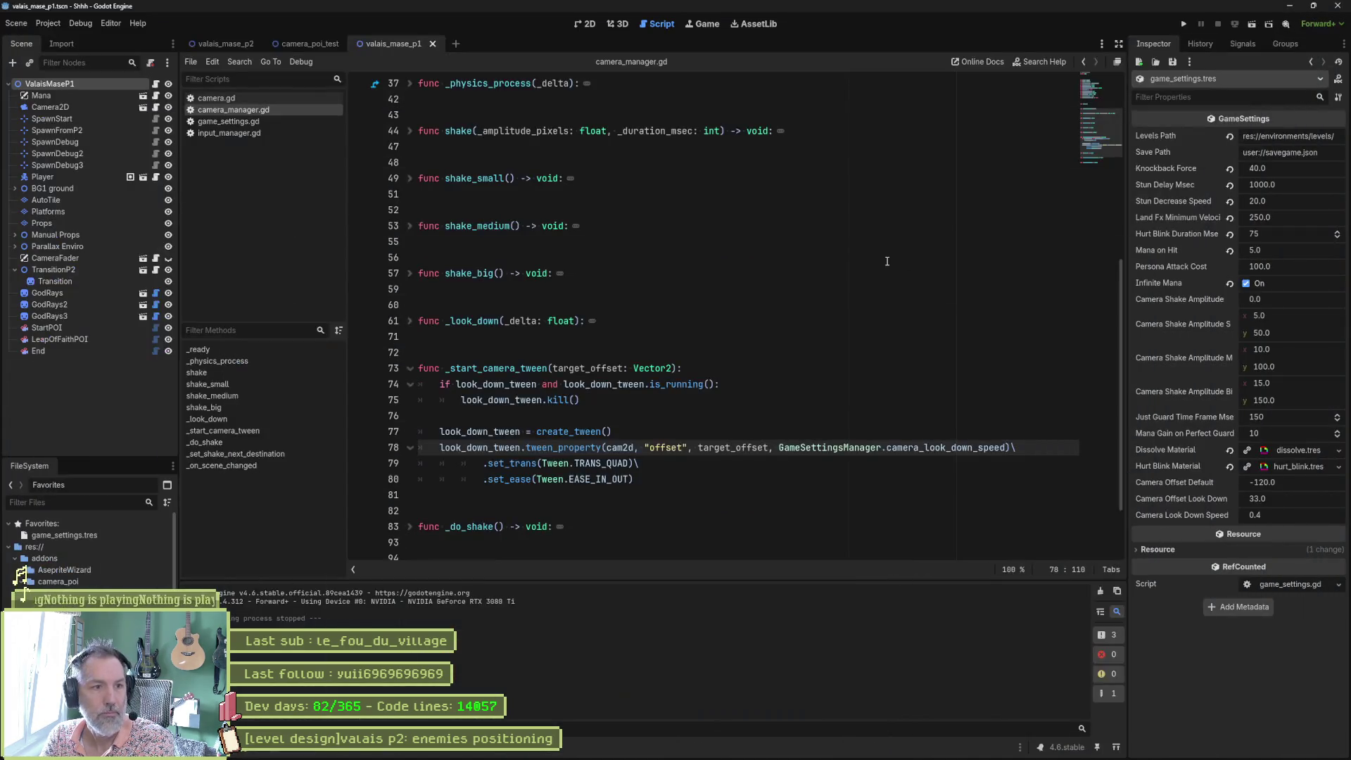
{"action": "left_click", "coordinate": [879, 291]}
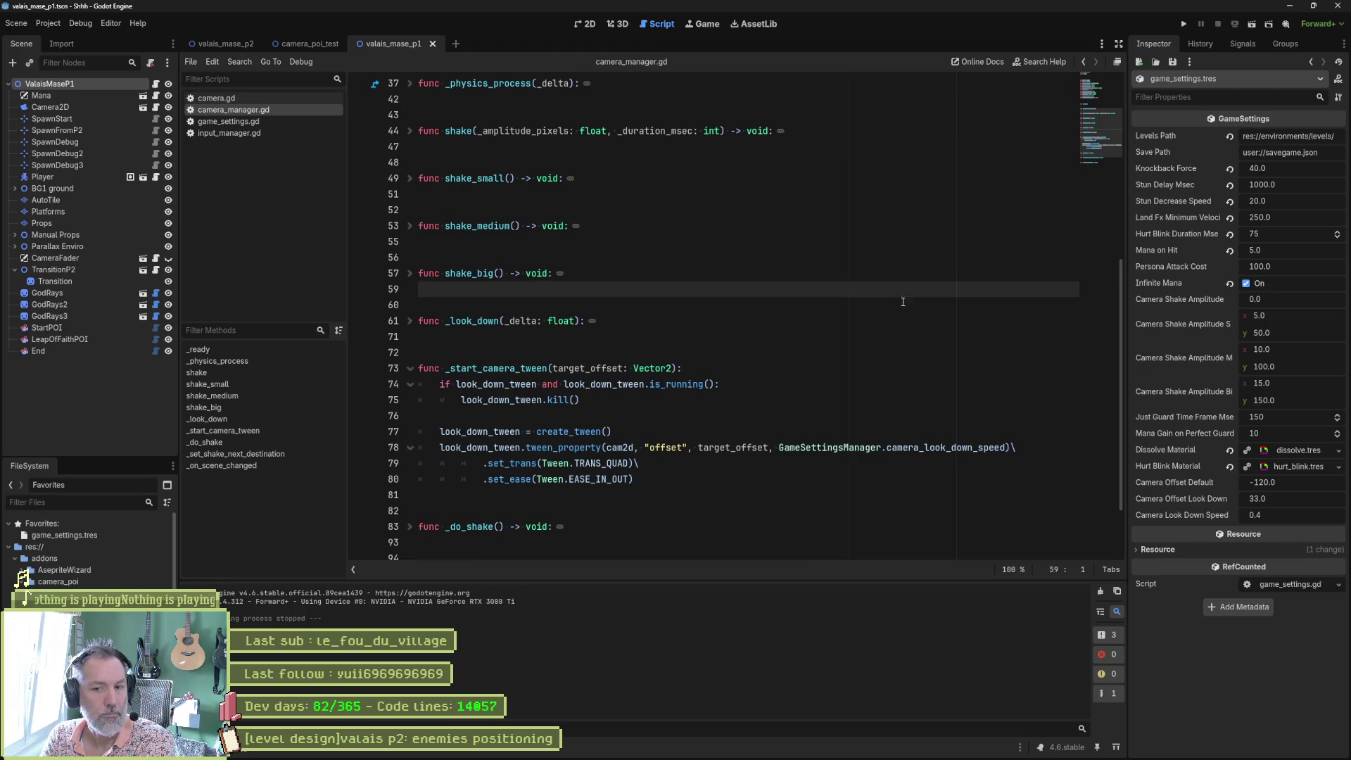